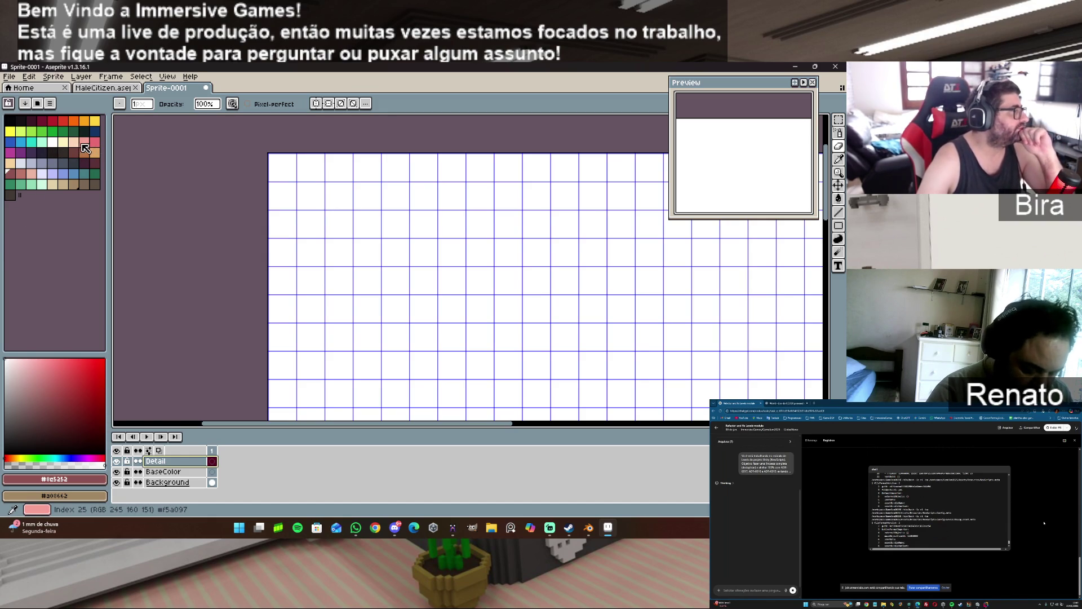
- Paint a 6x7-cell peach filled rectangle at the texture's top-left, then switch to MagicaVoxel
left_click(74, 144)
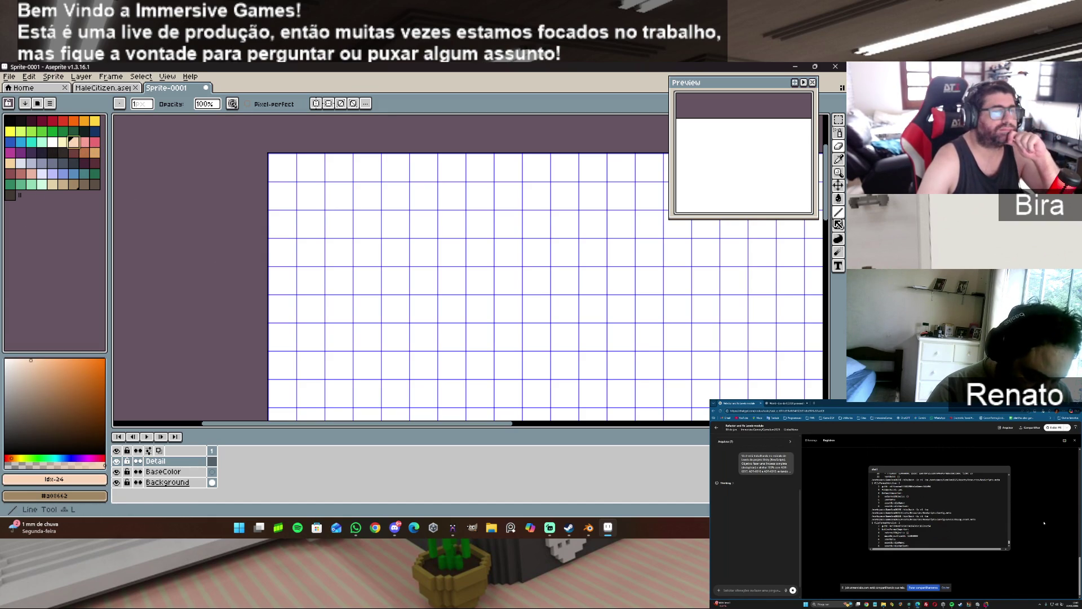
left_click(838, 226)
left_click(799, 226)
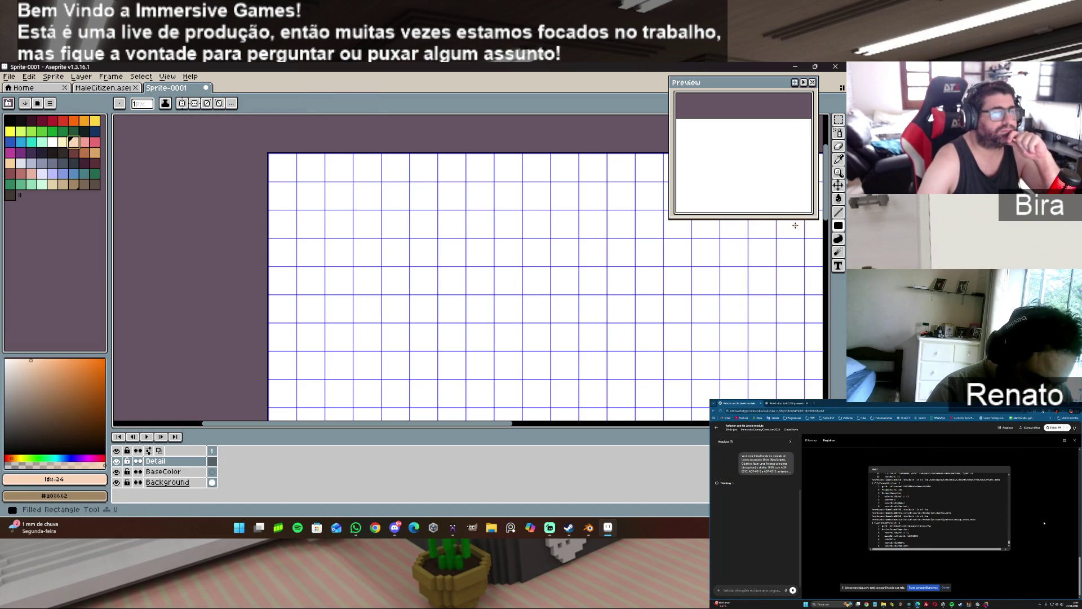
mouse_move(269, 153)
left_mouse_down()
mouse_move(336, 204)
mouse_move(338, 193)
mouse_move(322, 193)
left_mouse_up()
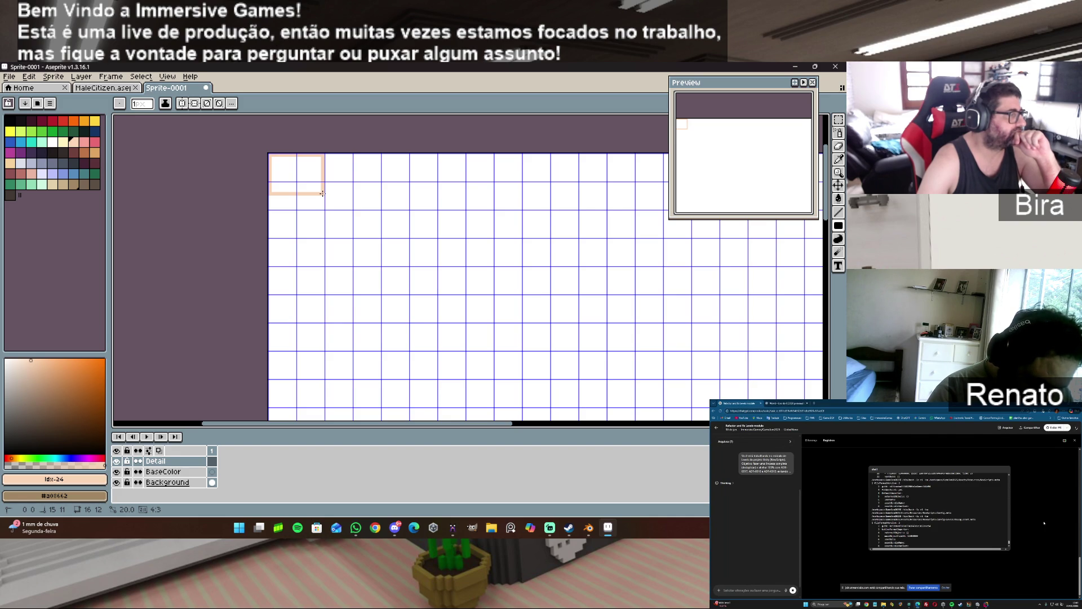
left_click_drag(322, 193, 315, 323)
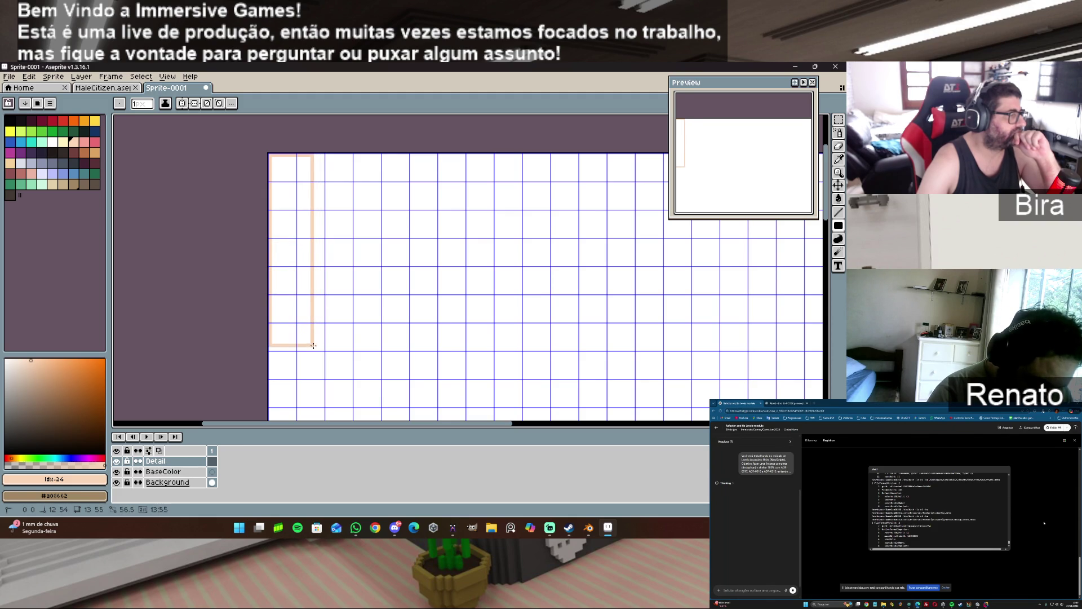
mouse_move(315, 323)
left_mouse_down()
mouse_move(353, 346)
mouse_move(435, 348)
left_mouse_up()
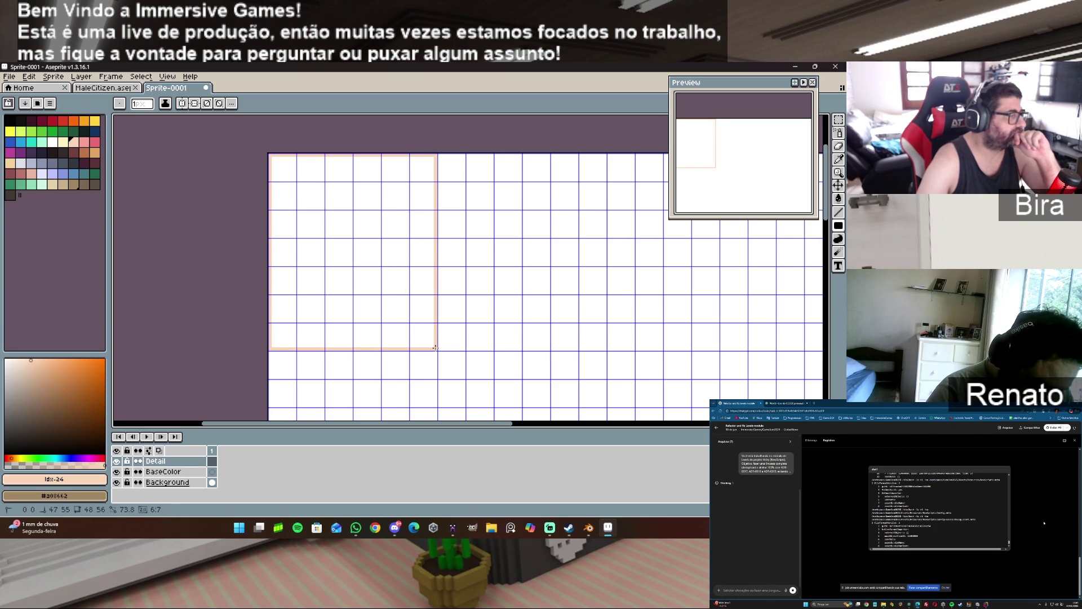
left_click_drag(434, 348, 434, 348)
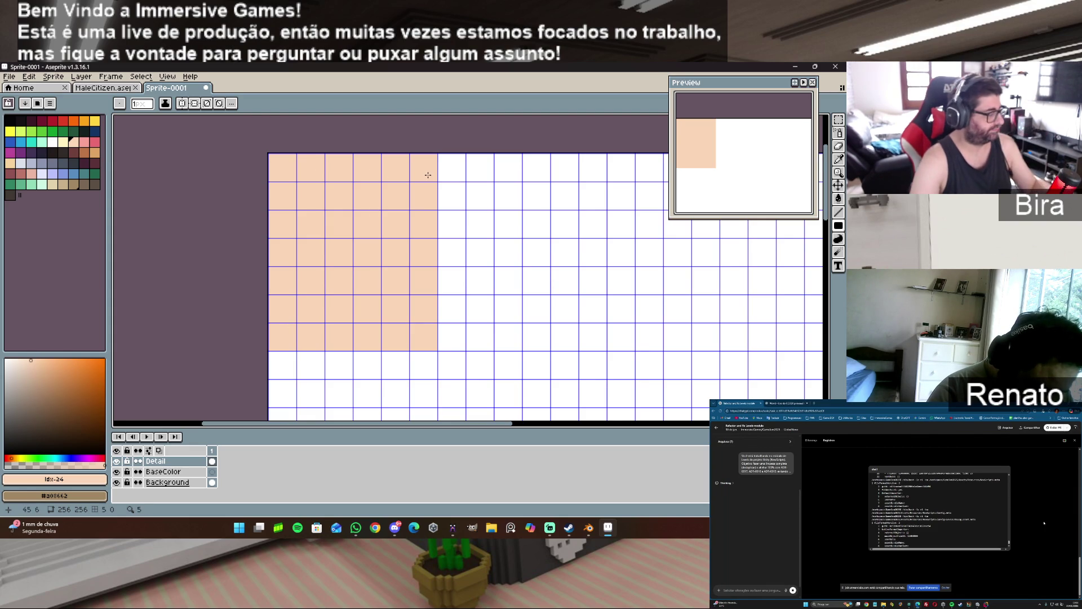
key("alt+Tab")
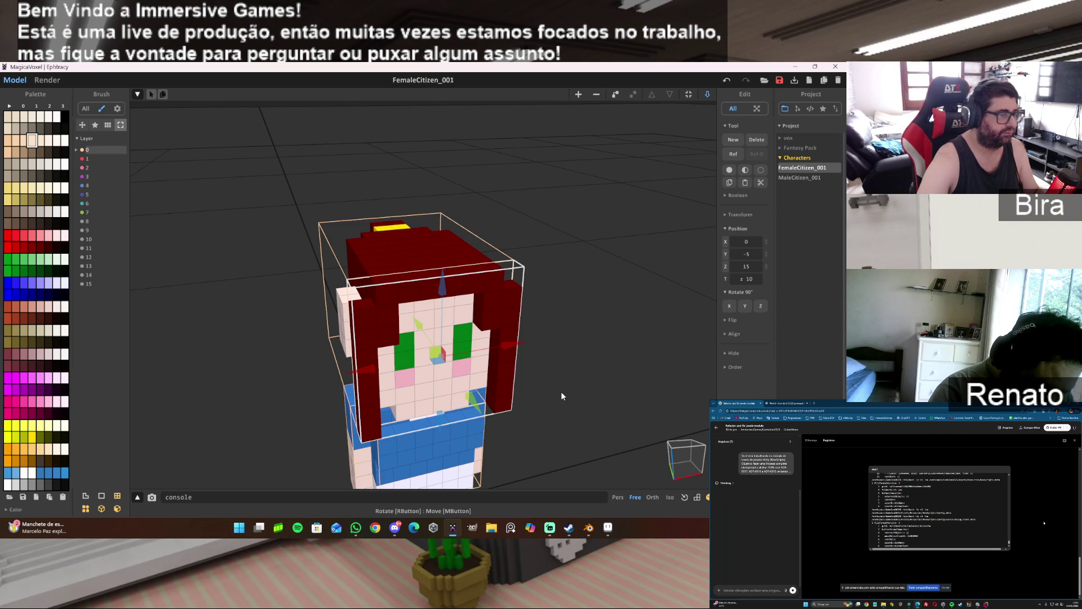
- Orbit around the character and hide the front hair part in the Outline panel
mouse_move(560, 426)
left_mouse_down()
mouse_move(487, 449)
mouse_move(607, 412)
mouse_move(617, 343)
mouse_move(643, 399)
left_mouse_up()
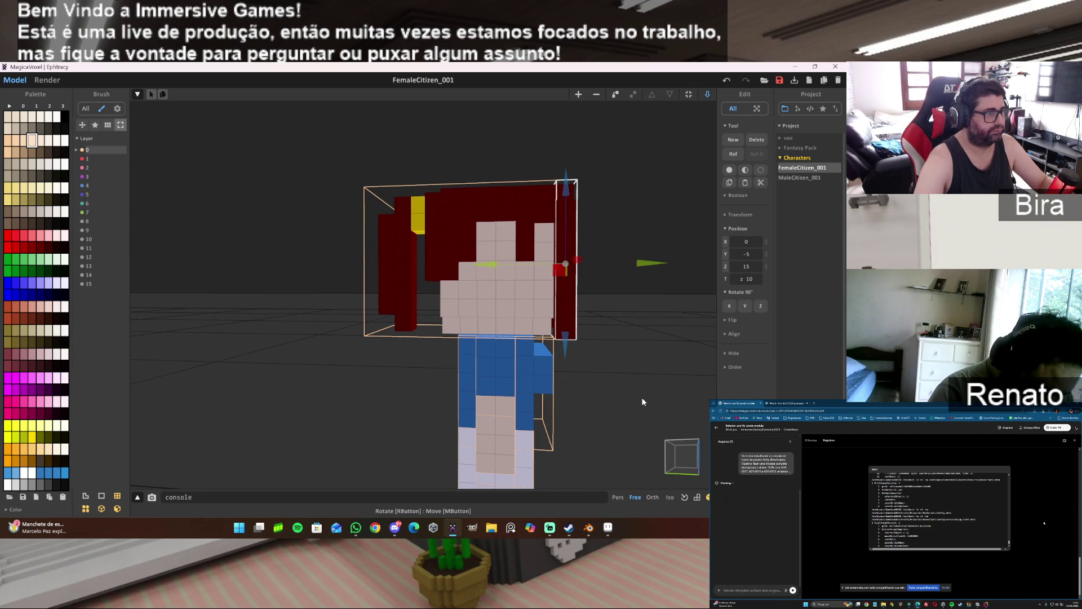
left_click_drag(643, 401, 584, 391)
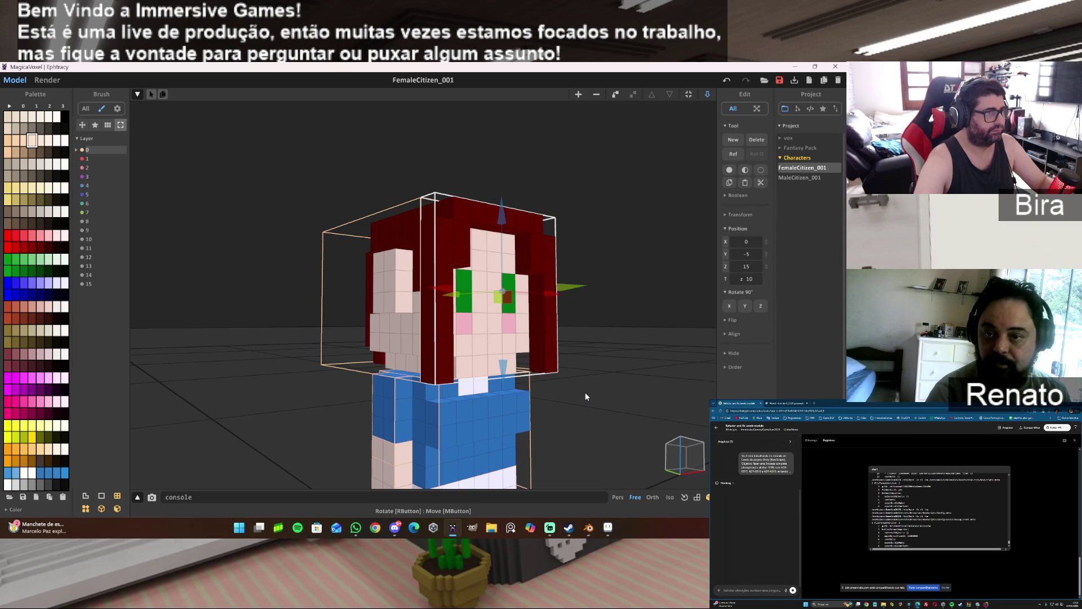
left_click(798, 108)
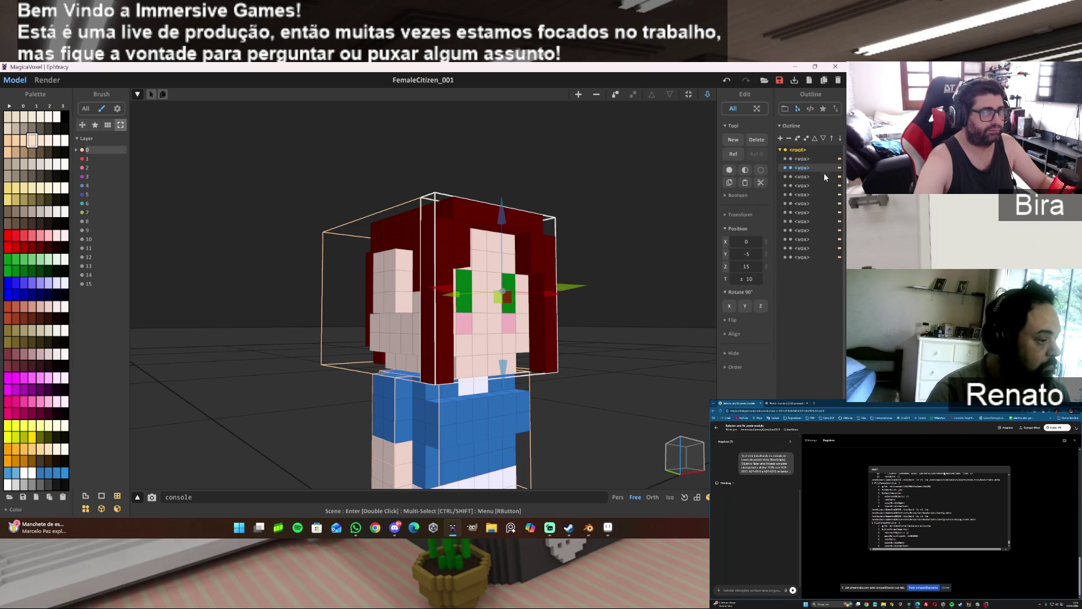
left_click(790, 168)
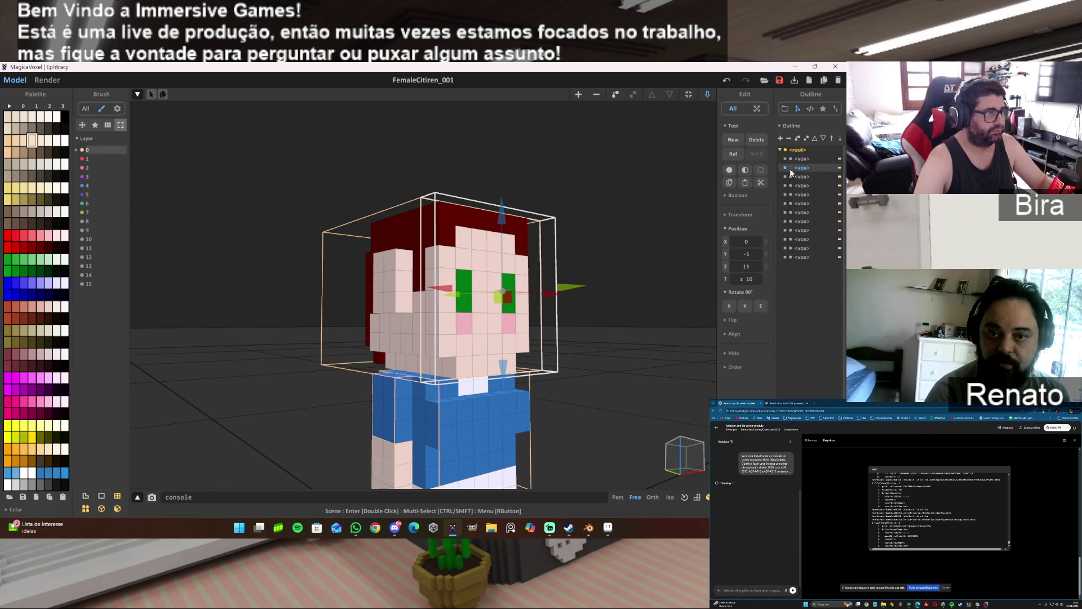
- View the face from side, front and angled views, then return to Aseprite
left_click_drag(678, 292, 644, 319)
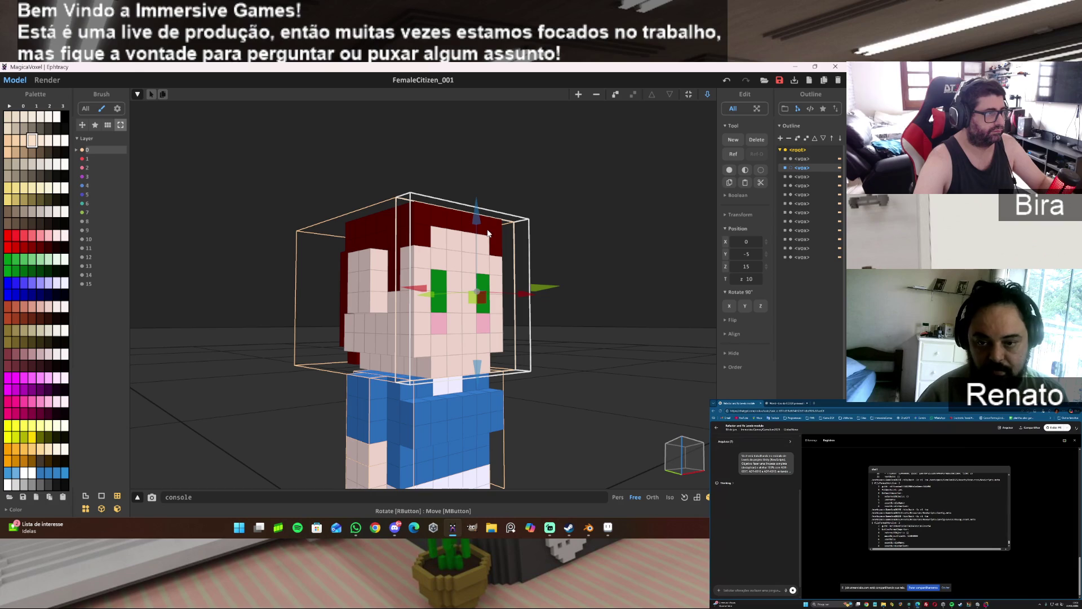
left_click_drag(489, 235, 515, 251)
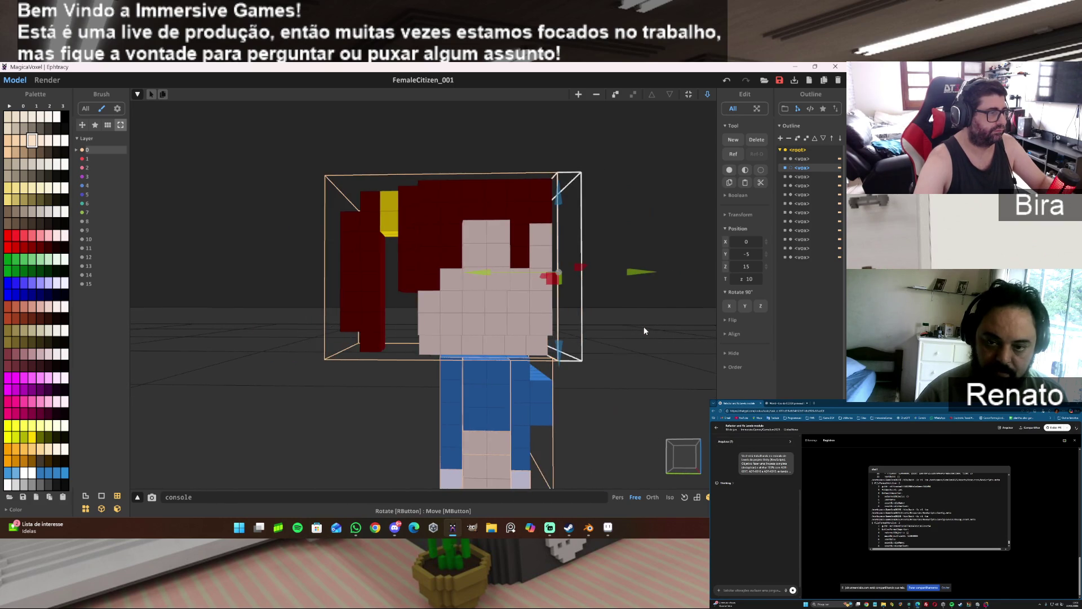
scroll(613, 334, "up", 3)
mouse_move(612, 333)
left_mouse_down()
mouse_move(564, 313)
mouse_move(512, 381)
left_mouse_up()
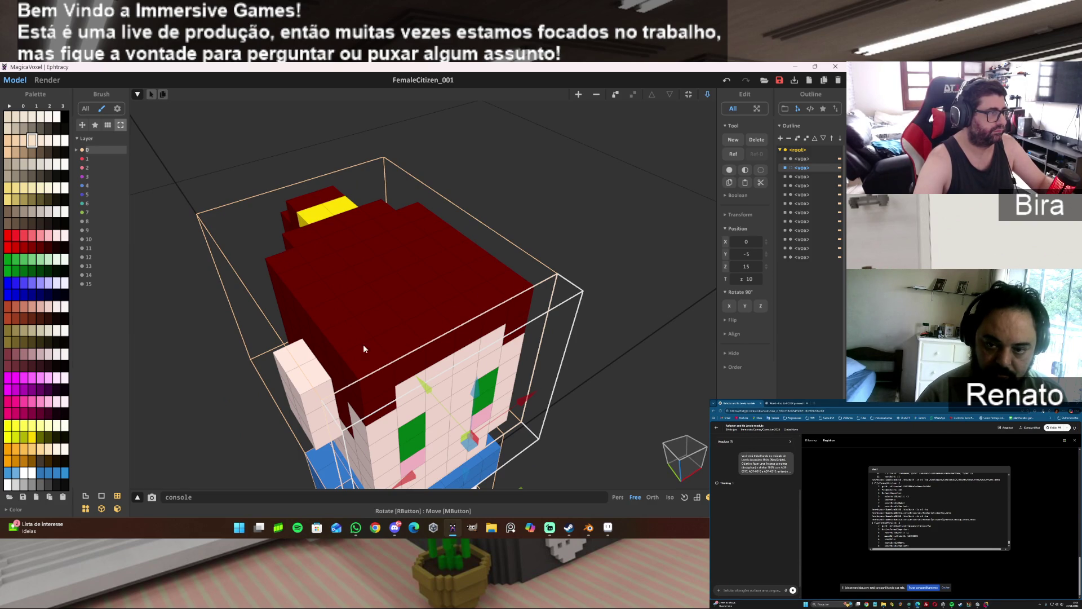
left_click_drag(627, 319, 620, 334)
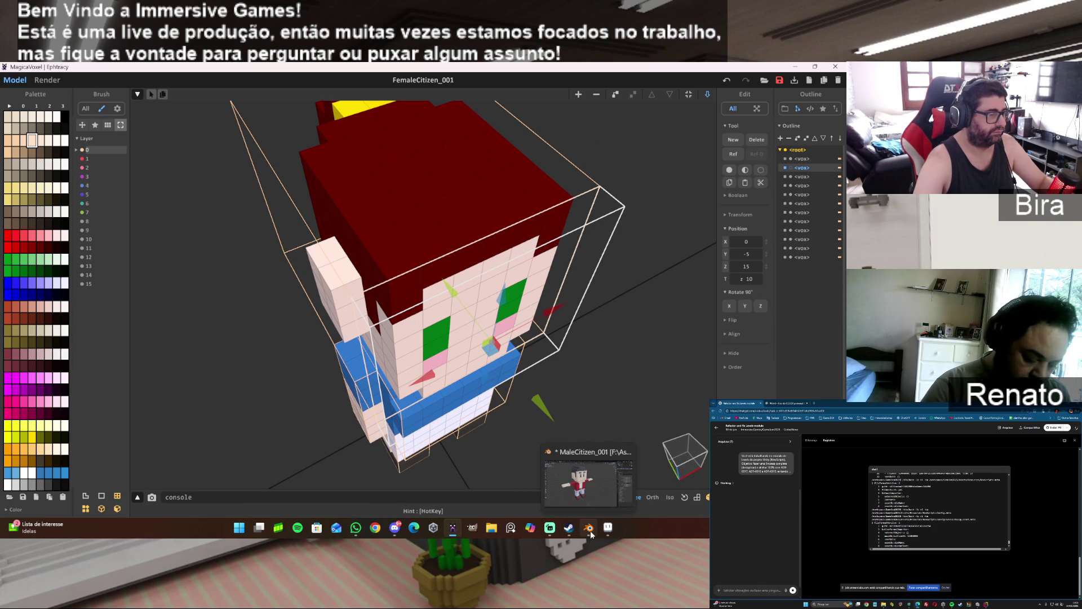
left_click(607, 527)
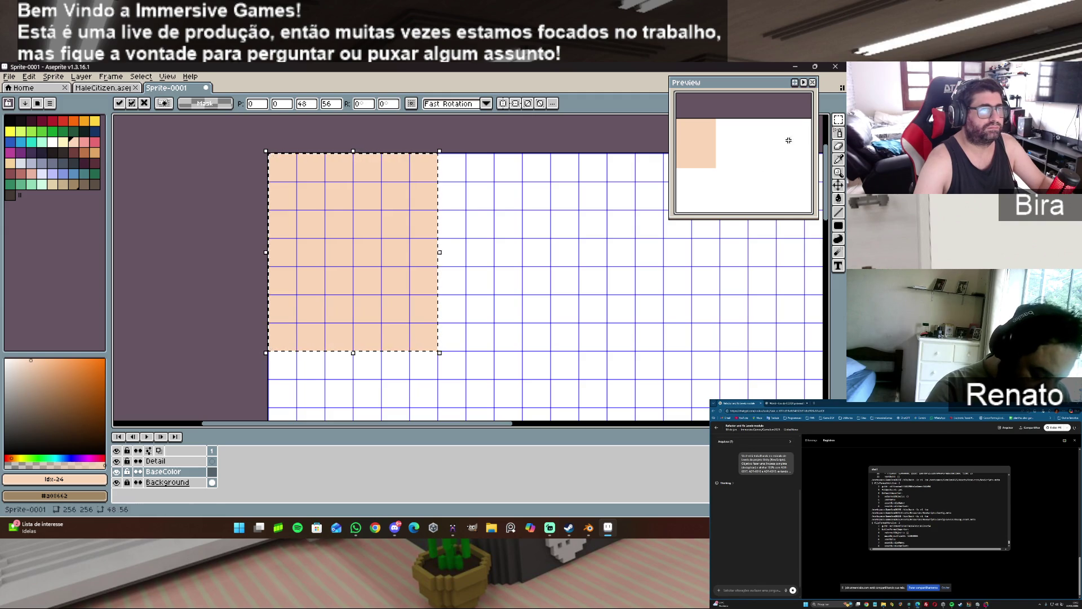
- Select a 48x48 square right of the peach block and bucket-fill it dark red
key("ctrl+d")
mouse_move(451, 172)
left_mouse_down()
mouse_move(586, 319)
mouse_move(605, 320)
left_mouse_up()
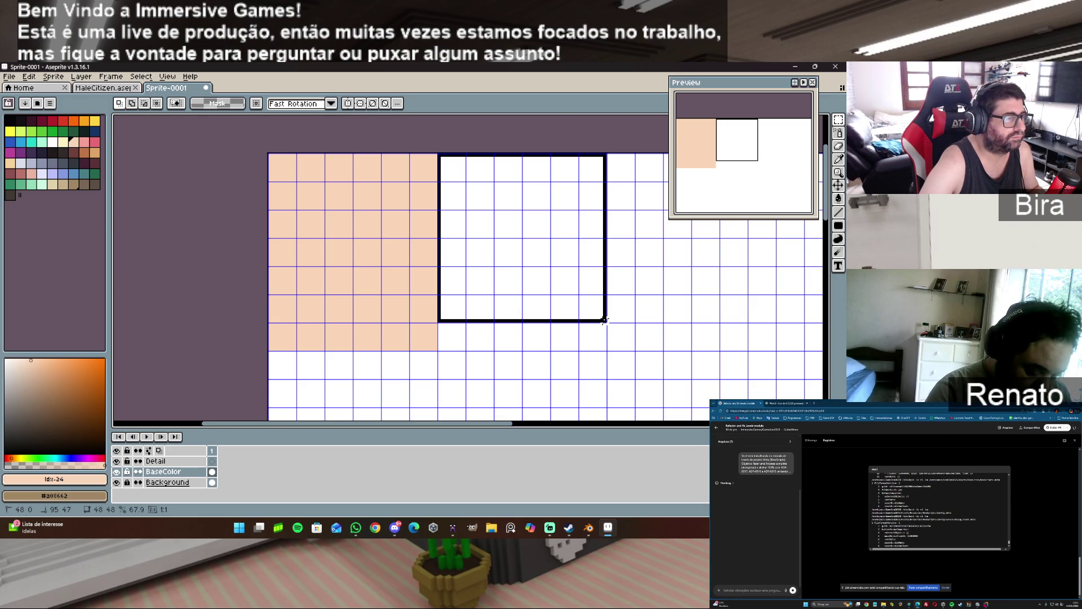
left_click_drag(605, 321, 606, 322)
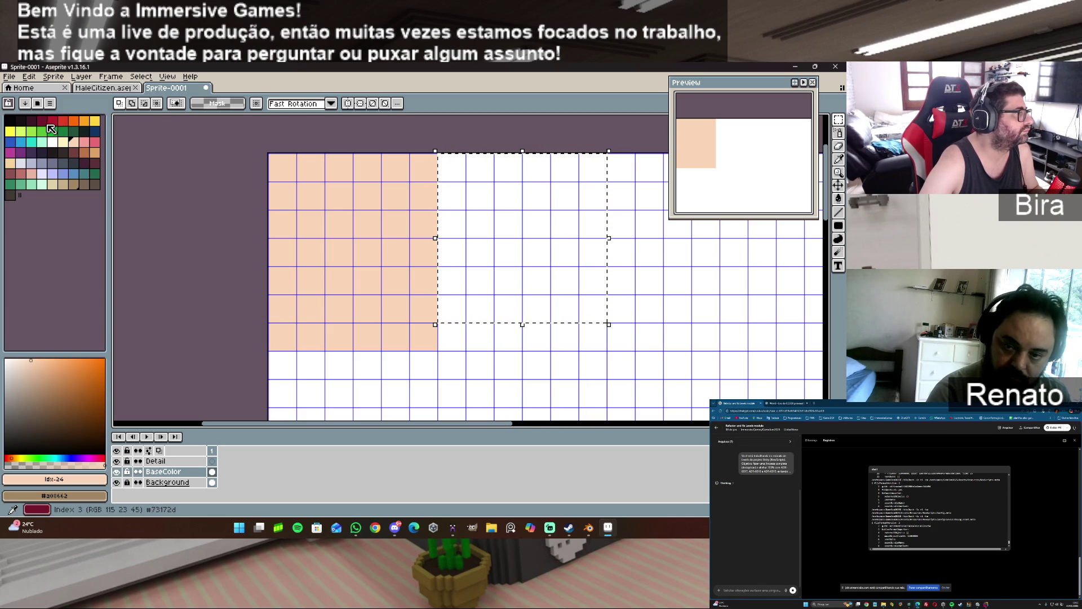
left_click(54, 122)
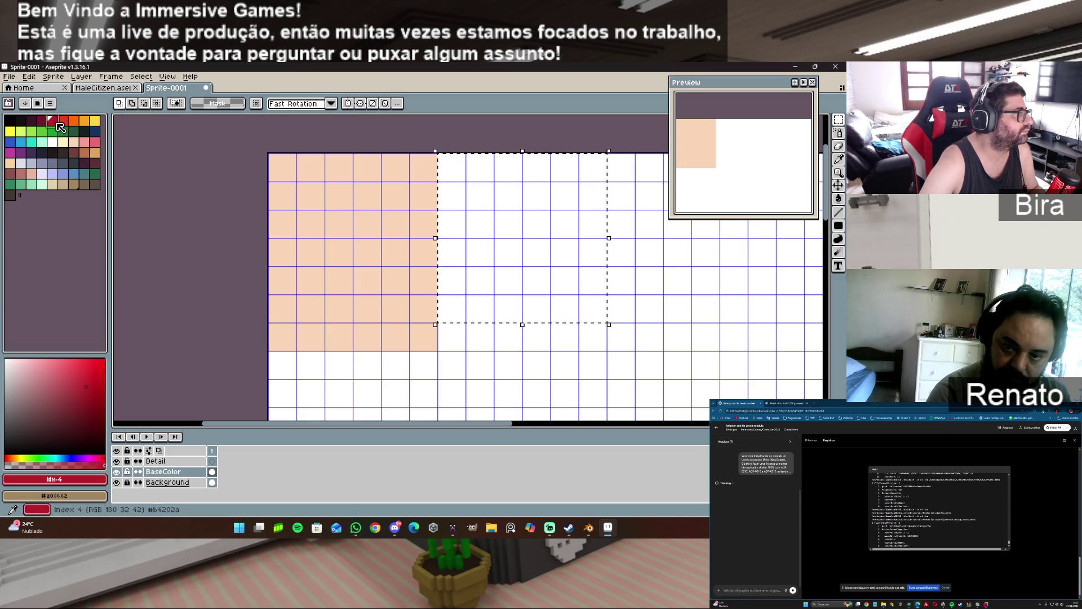
left_click(838, 198)
left_click(544, 245)
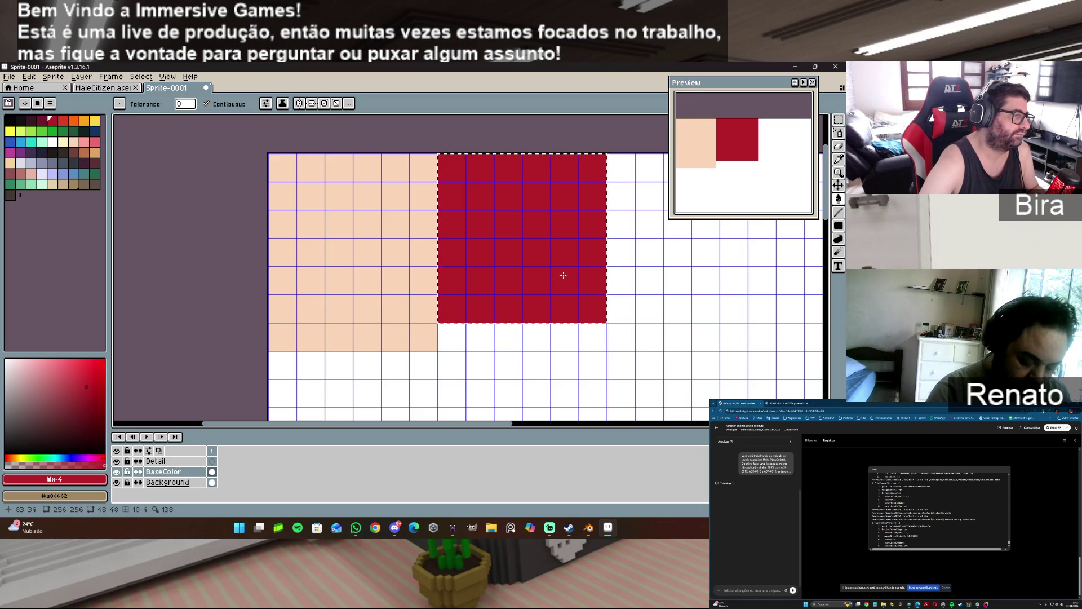
- Zoom out, switch back to the pencil, and pan to recentre the texture
scroll(563, 275, "down", 1)
scroll(563, 275, "down", 1)
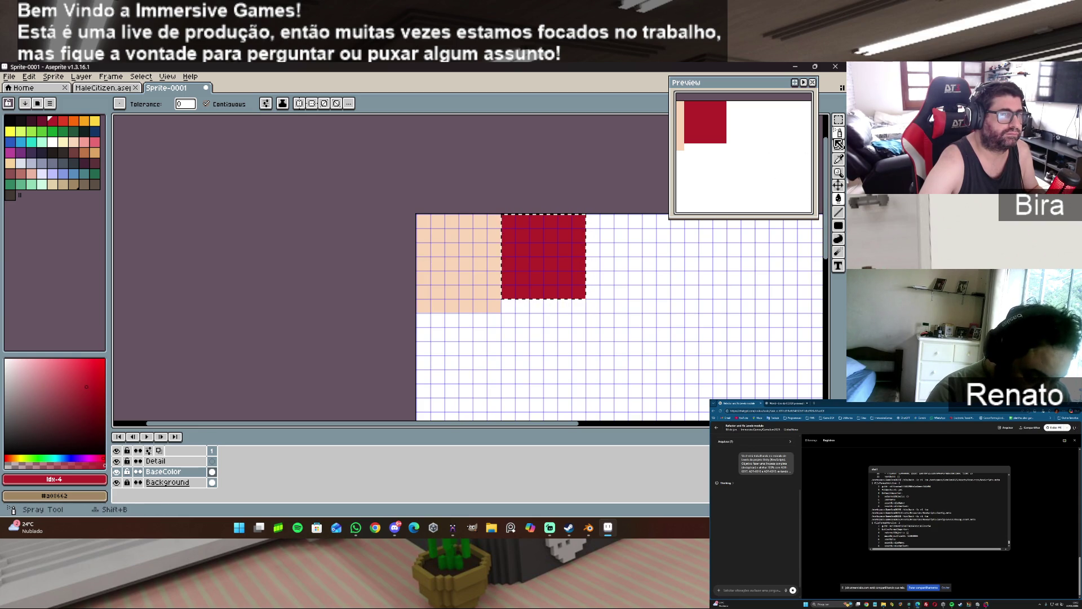
left_click(838, 134)
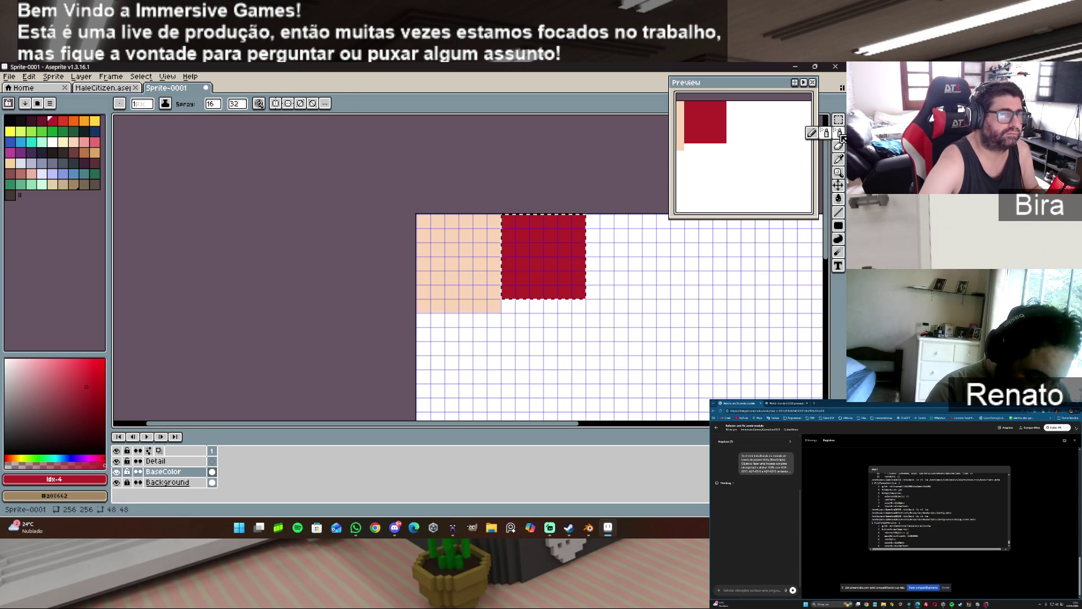
mouse_move(756, 281)
left_mouse_down()
mouse_move(568, 213)
mouse_move(616, 246)
left_mouse_up()
mouse_move(441, 256)
left_mouse_down()
mouse_move(614, 311)
mouse_move(605, 281)
left_mouse_up()
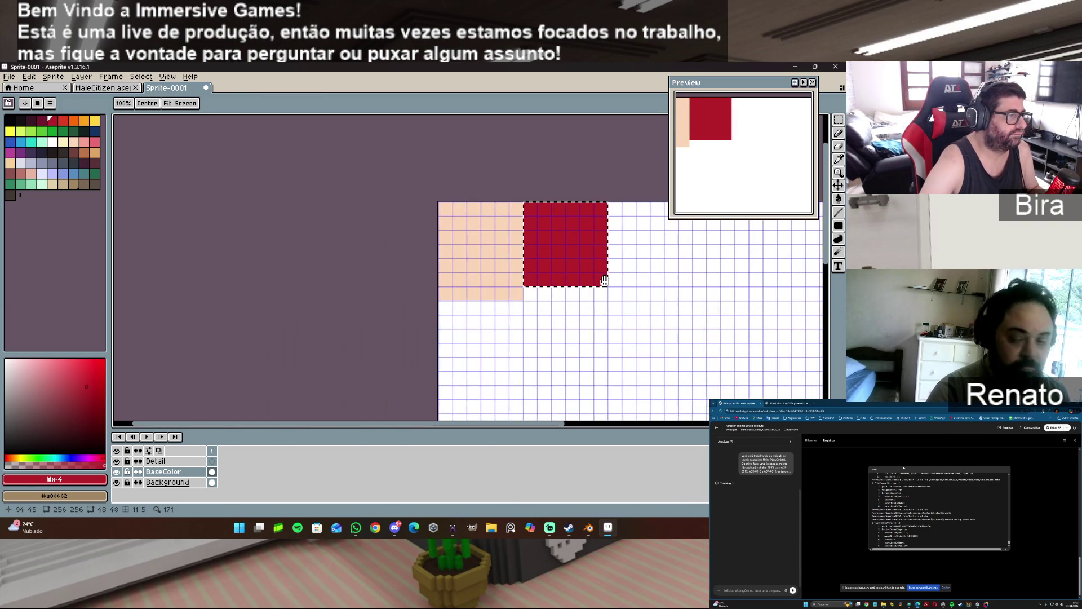
- Marquee the 48x56 peach block, make the Detail layer active, and minimize Aseprite
scroll(541, 299, "up", 2)
scroll(541, 299, "up", 1)
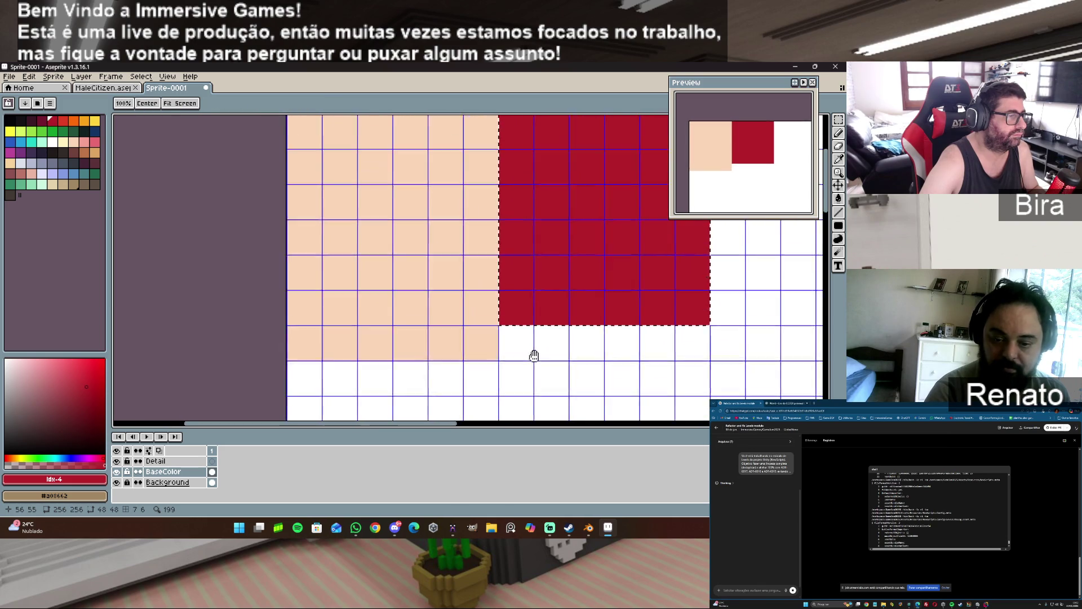
left_click_drag(536, 351, 539, 372)
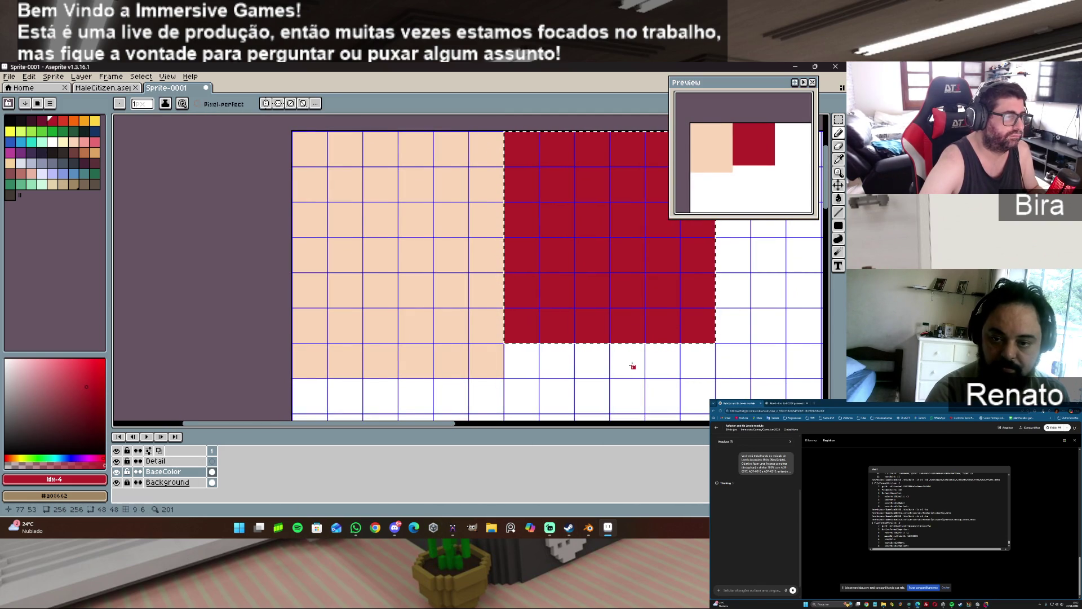
key("m")
key("ctrl+d")
left_click_drag(294, 133, 504, 378)
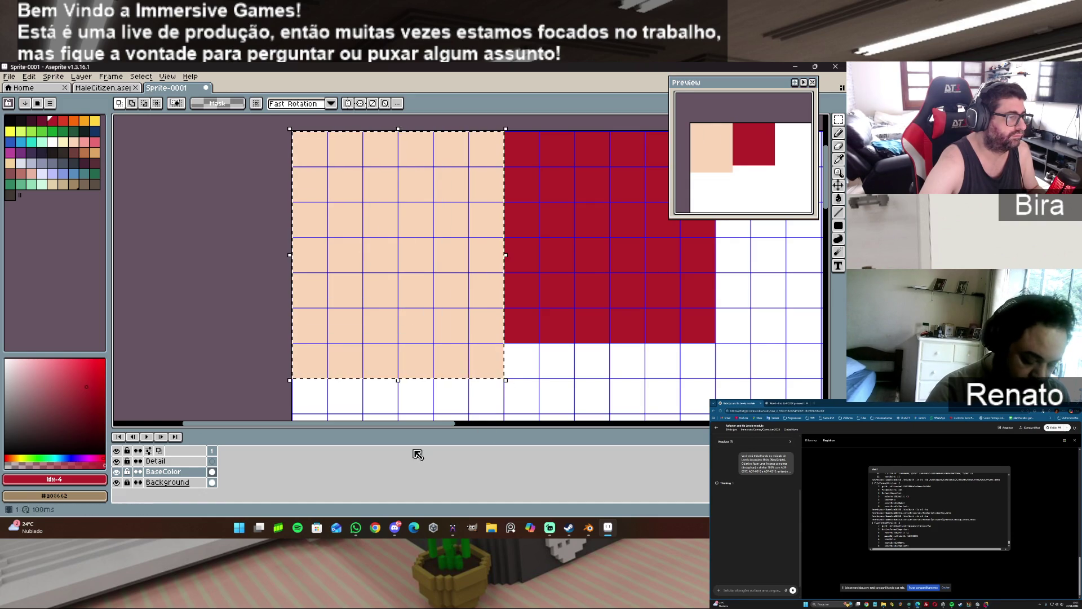
left_click(182, 462)
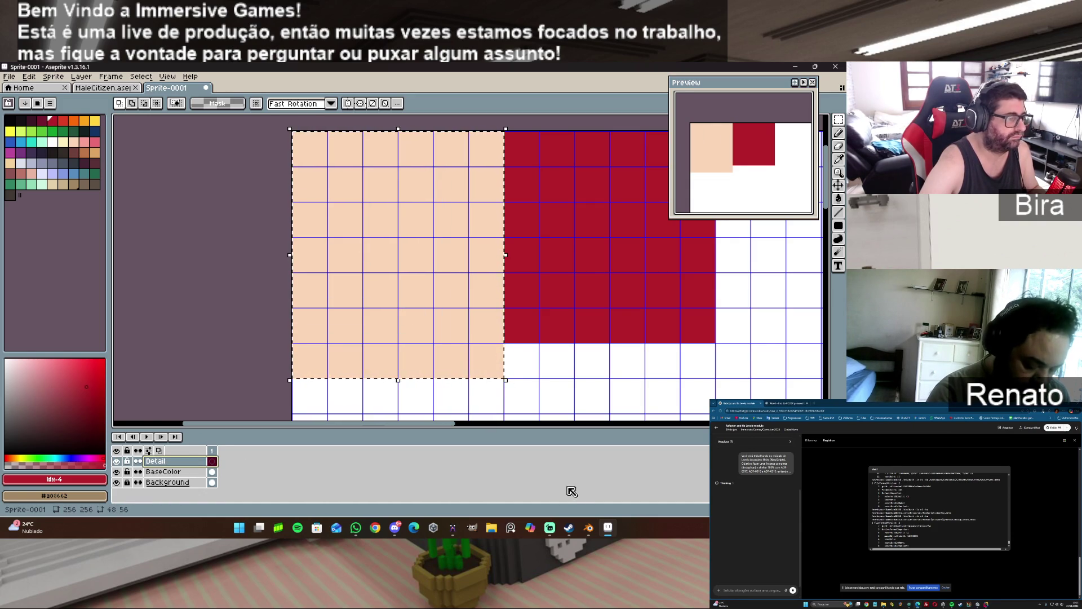
left_click(607, 527)
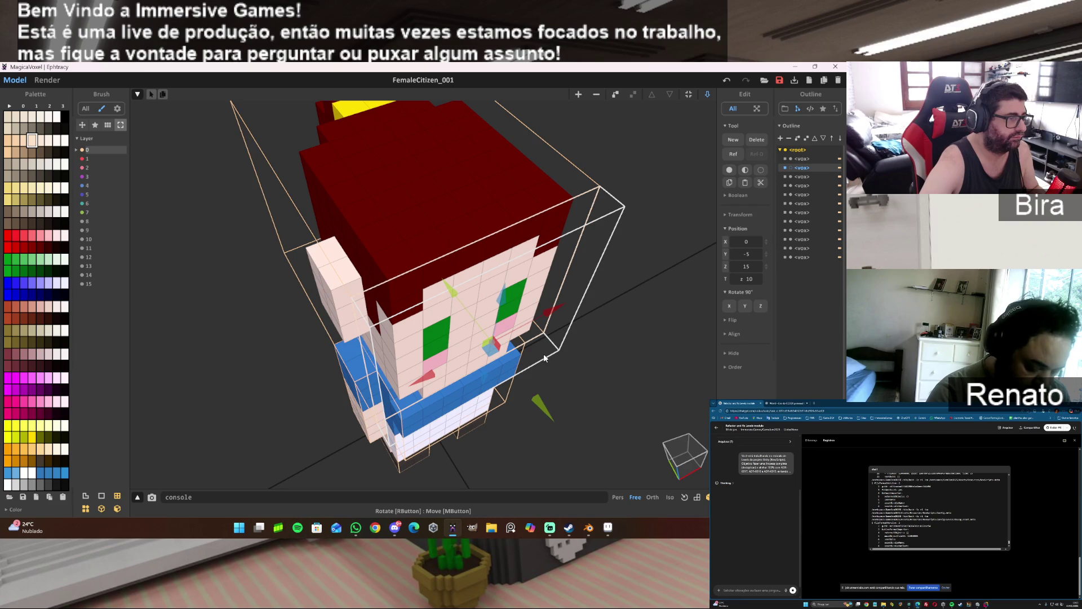
- Back in Aseprite, pick green and the Filled Rectangle tool
left_click_drag(565, 383, 562, 382)
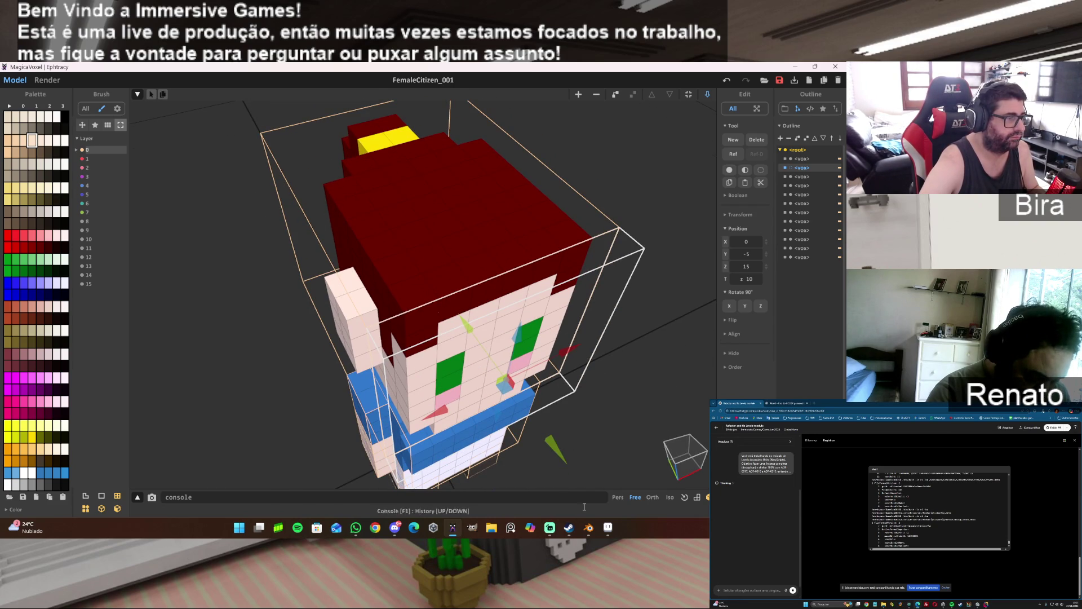
left_click(607, 527)
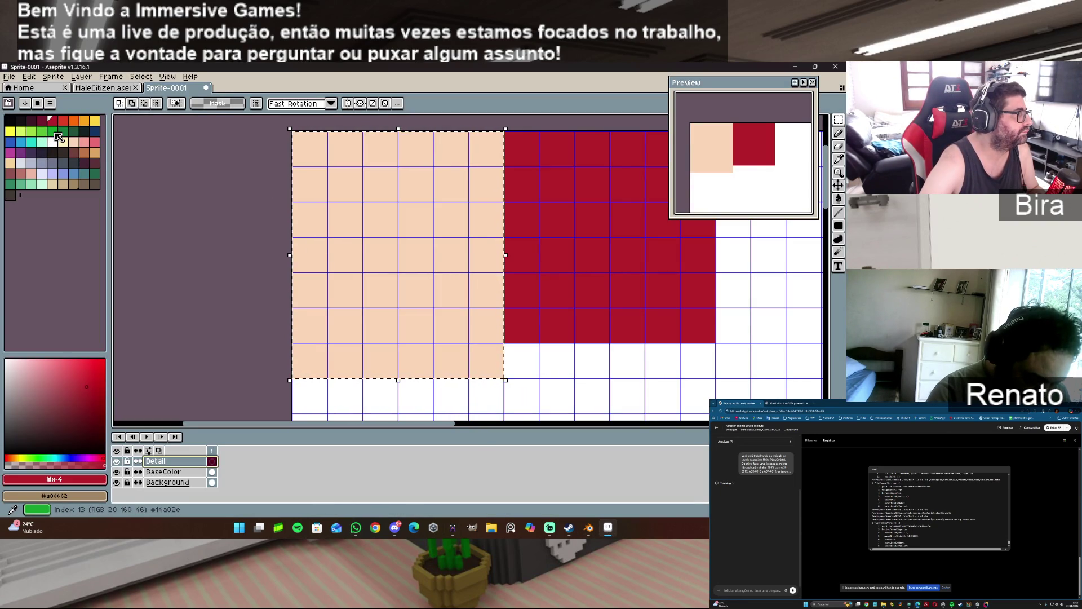
left_click(54, 132)
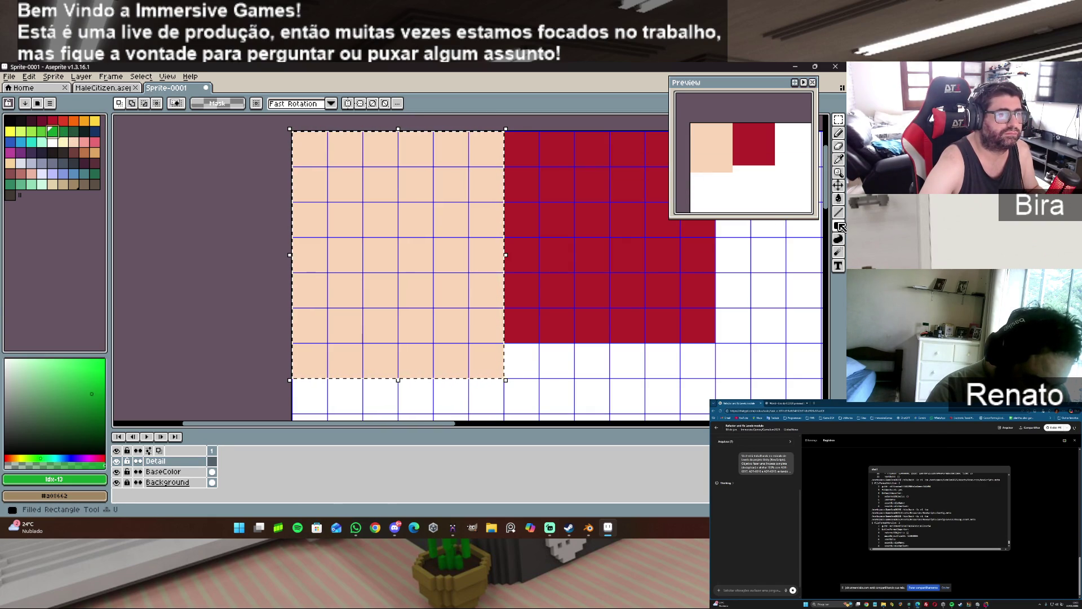
left_click(838, 226)
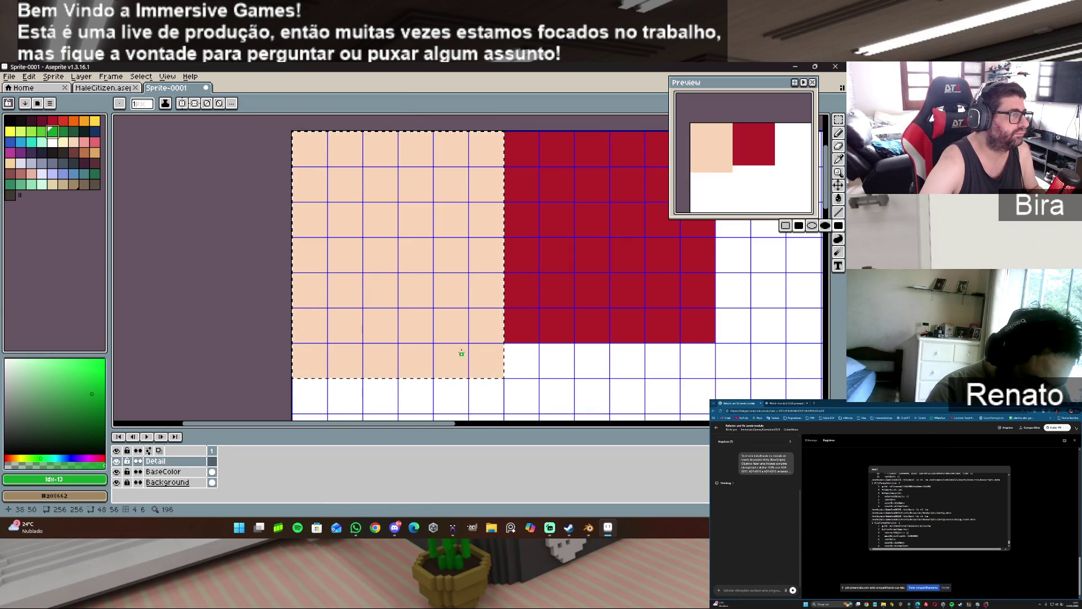
- Orbit the MagicaVoxel model to study the green-eyed face, then return to Aseprite
left_click(453, 527)
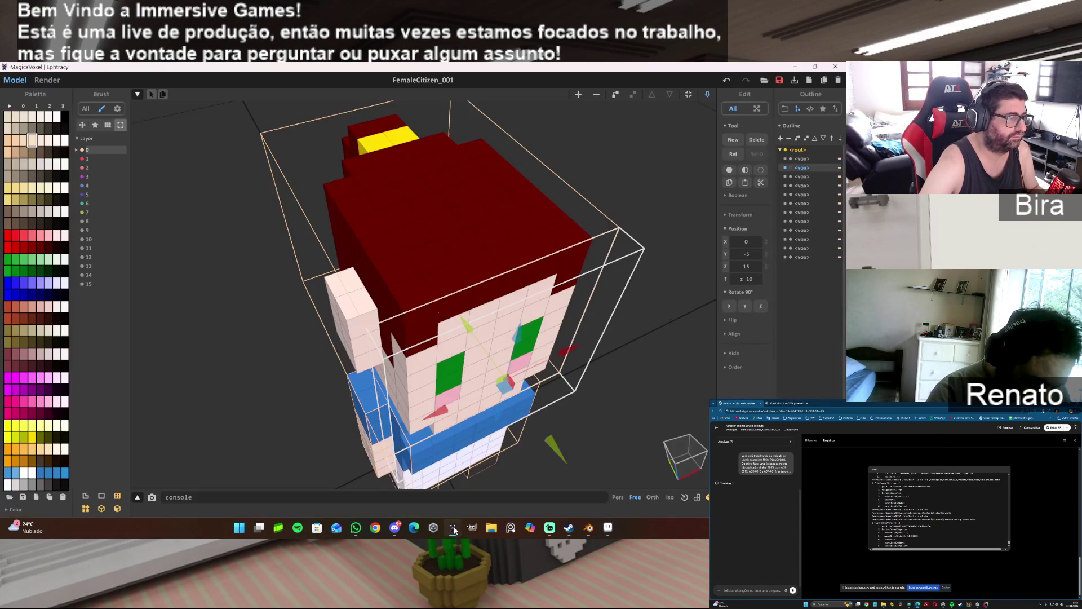
mouse_move(560, 385)
left_mouse_down()
mouse_move(634, 421)
mouse_move(532, 330)
mouse_move(503, 176)
left_mouse_up()
scroll(529, 330, "down", 3)
scroll(528, 328, "up", 2)
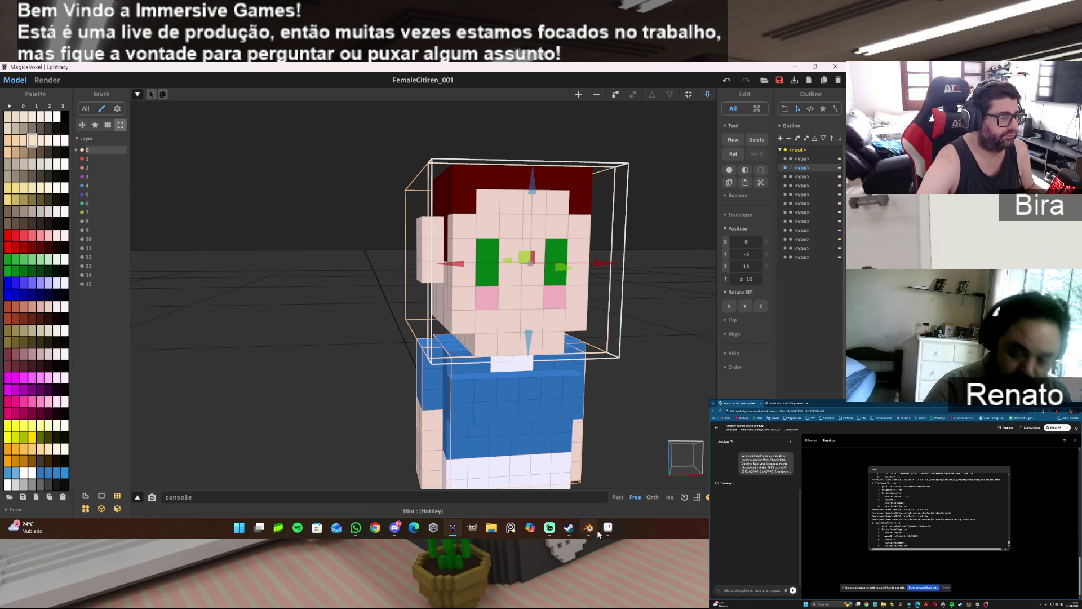
mouse_move(609, 530)
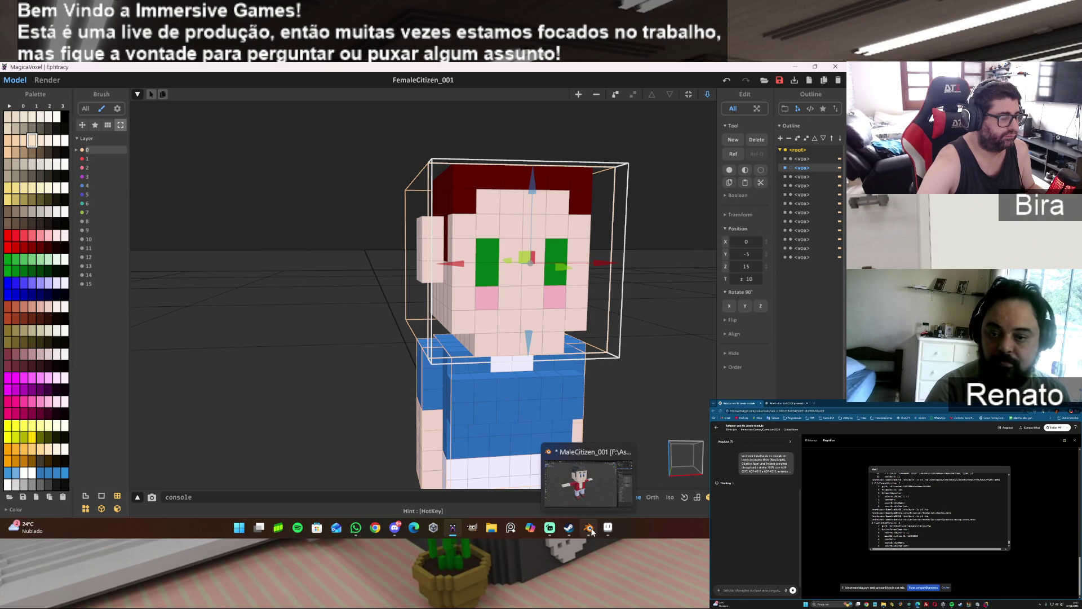
left_click(608, 529)
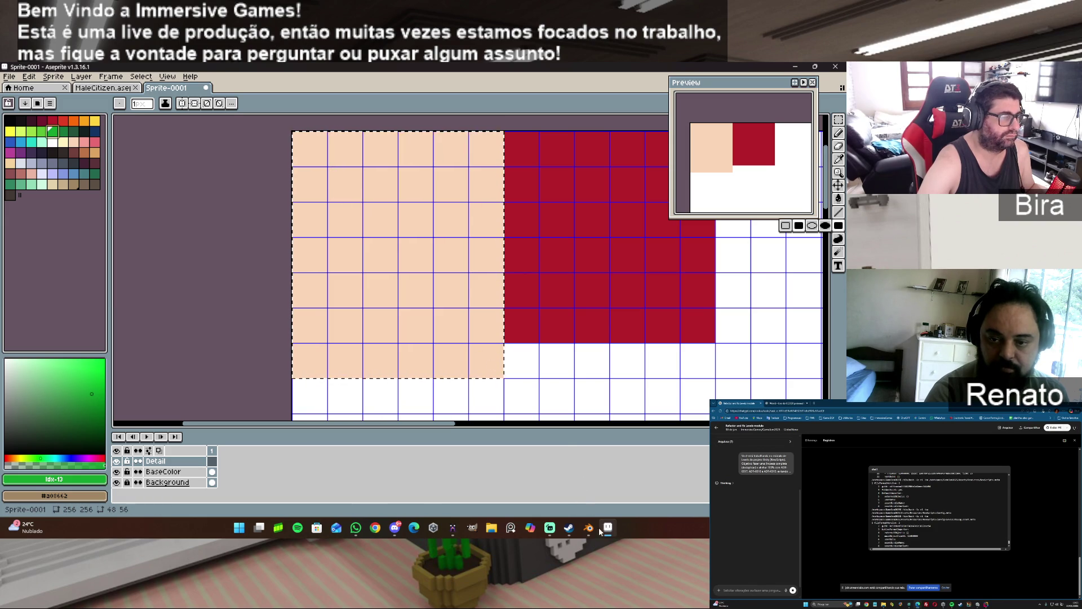
- Recheck the model, draw a test green eye rectangle, then undo it
mouse_move(589, 530)
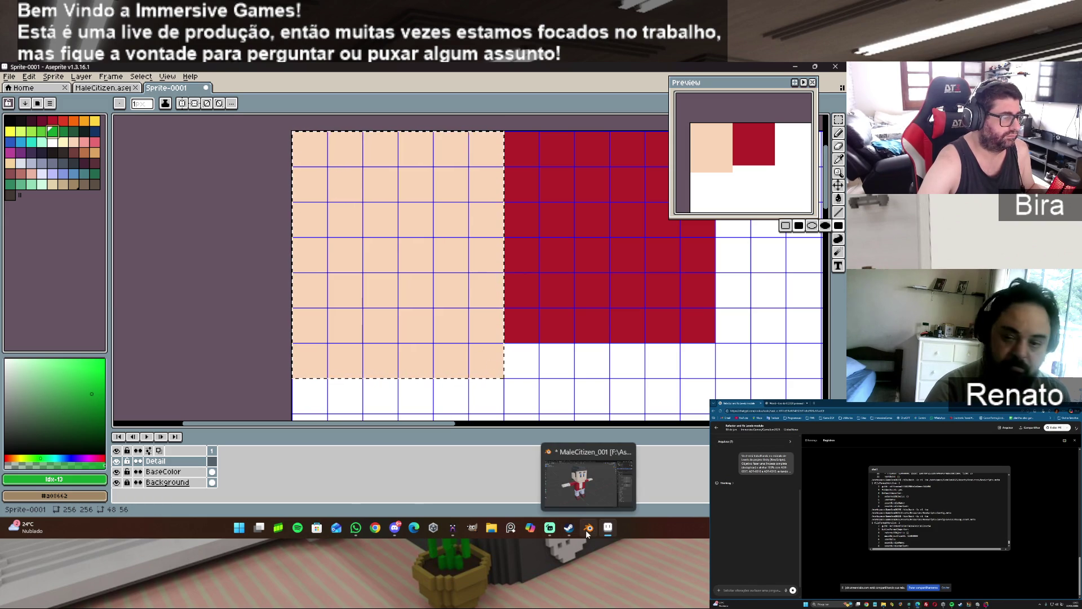
left_click(454, 531)
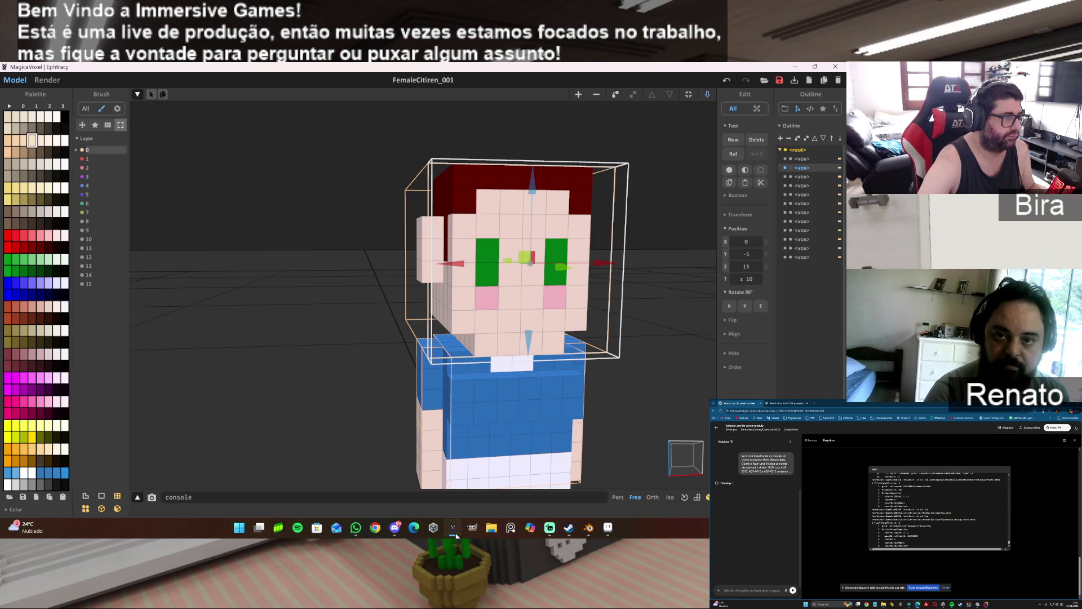
left_click(454, 531)
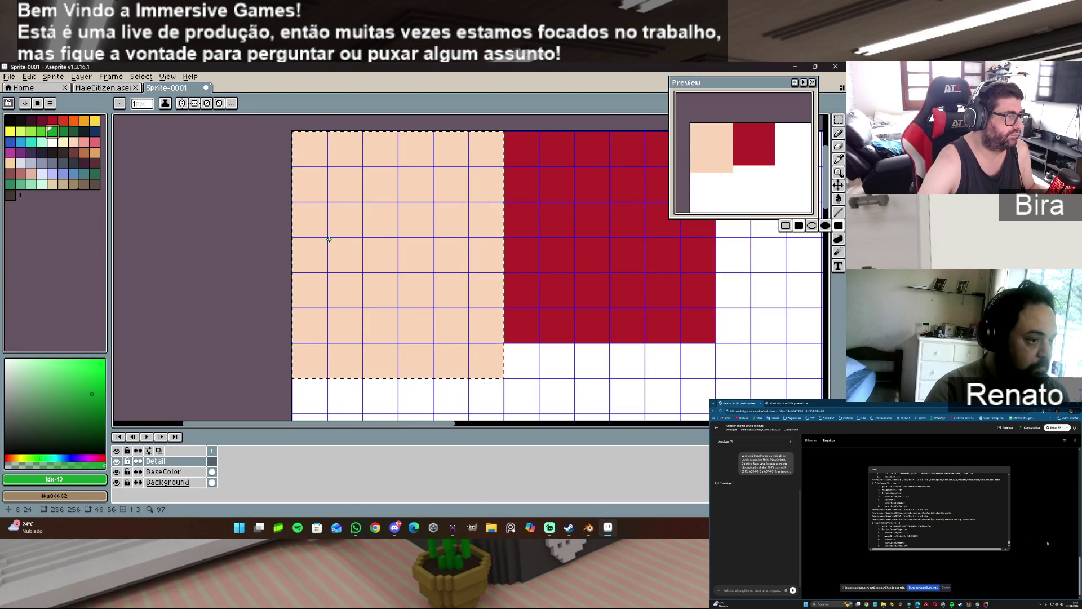
left_click_drag(330, 239, 361, 304)
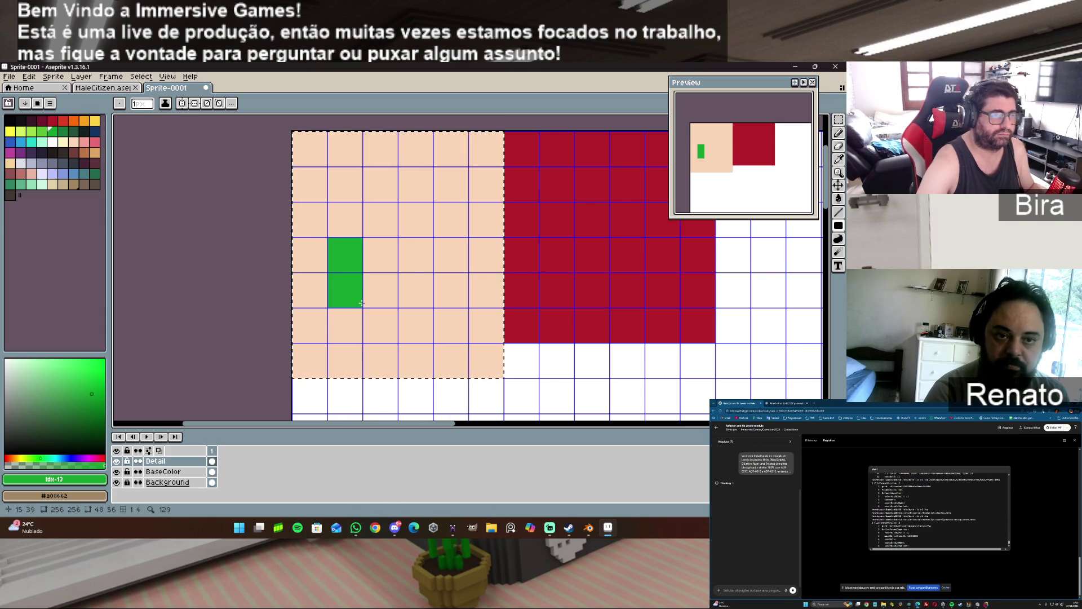
key("ctrl+z")
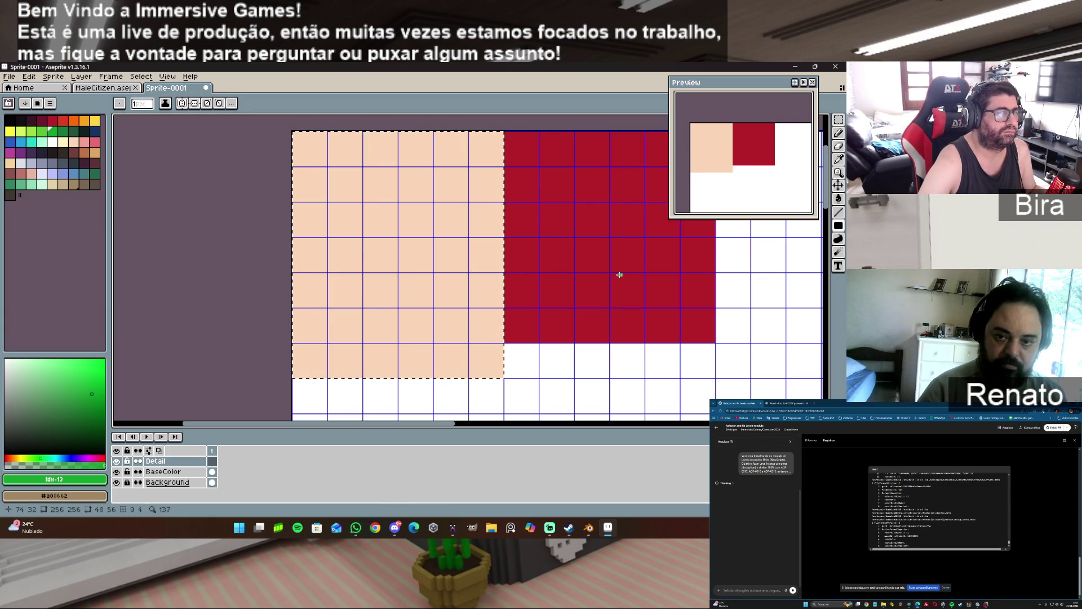
- Move the symmetry line to the face centre and draw mirrored green eye rectangles
scroll(619, 274, "down", 4)
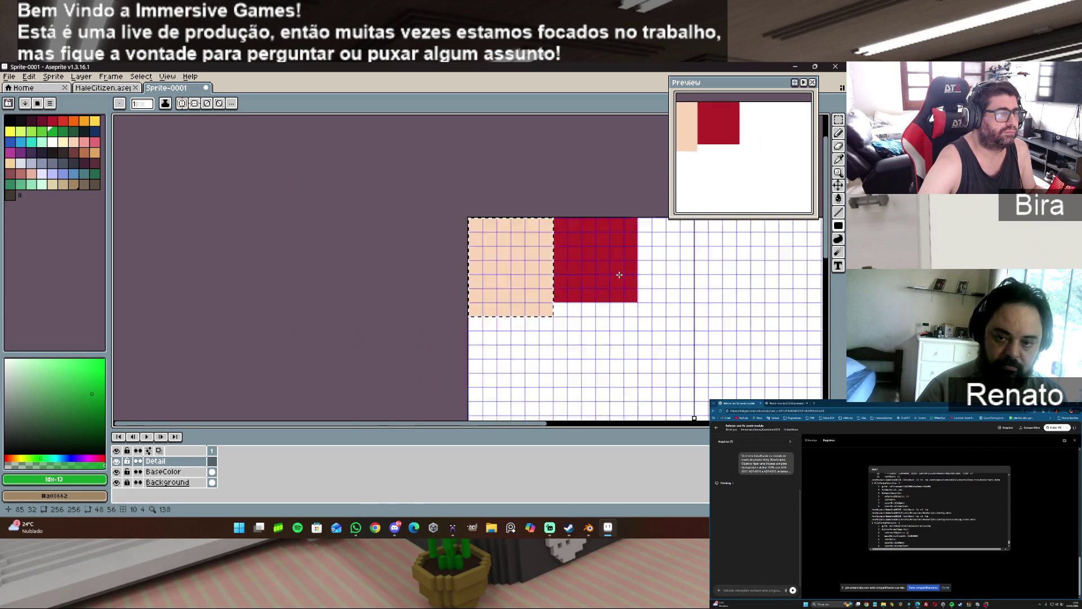
scroll(620, 274, "down", 2)
left_click_drag(656, 244, 565, 244)
scroll(629, 279, "up", 4)
scroll(628, 279, "up", 2)
scroll(629, 279, "up", 1)
scroll(629, 279, "down", 1)
left_click_drag(479, 352, 643, 363)
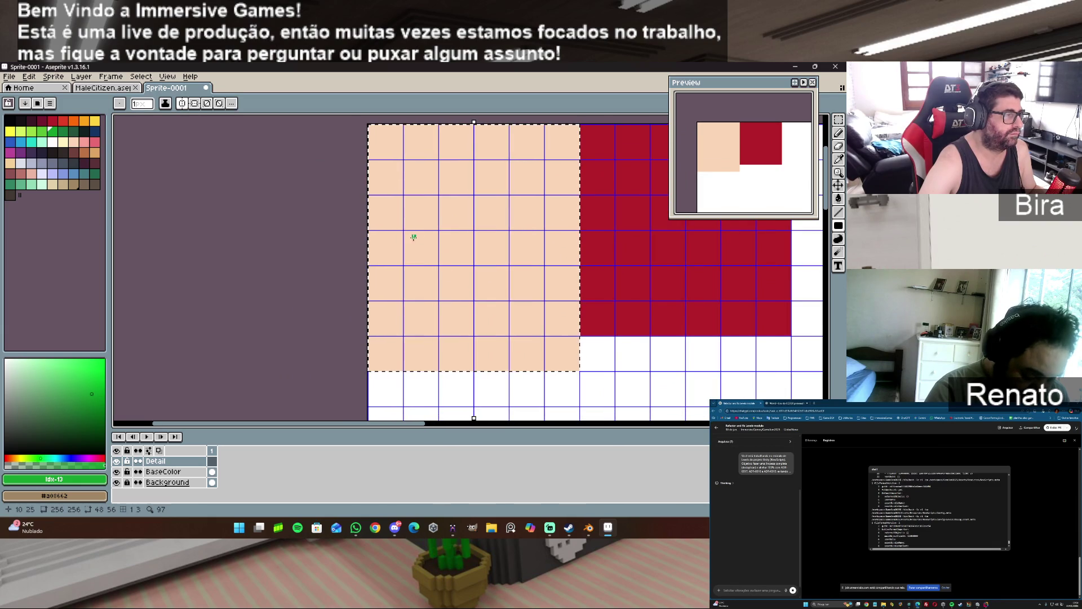
left_click_drag(405, 232, 436, 297)
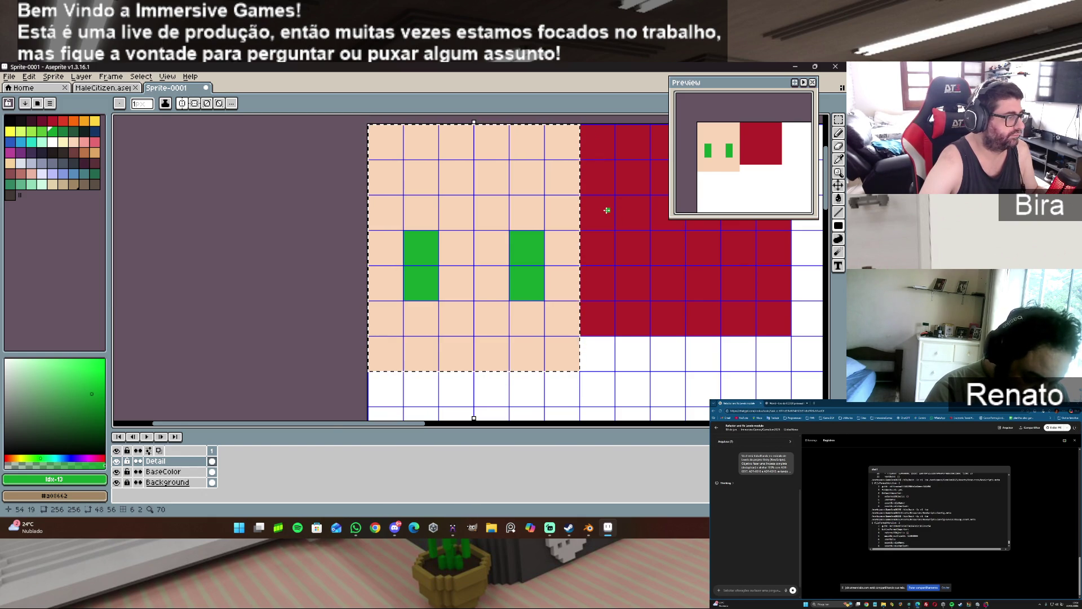
- Eyedrop dark red, paint the top hair fringe and mirrored corner cells, then switch to the browser
left_click(635, 205, "alt")
left_click_drag(370, 125, 472, 157)
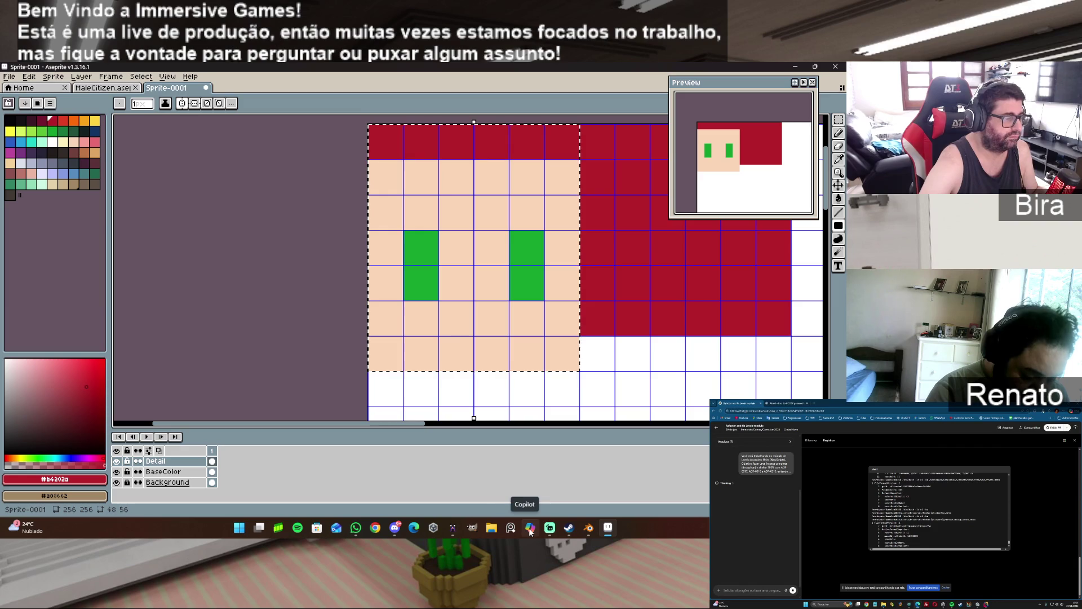
mouse_move(588, 530)
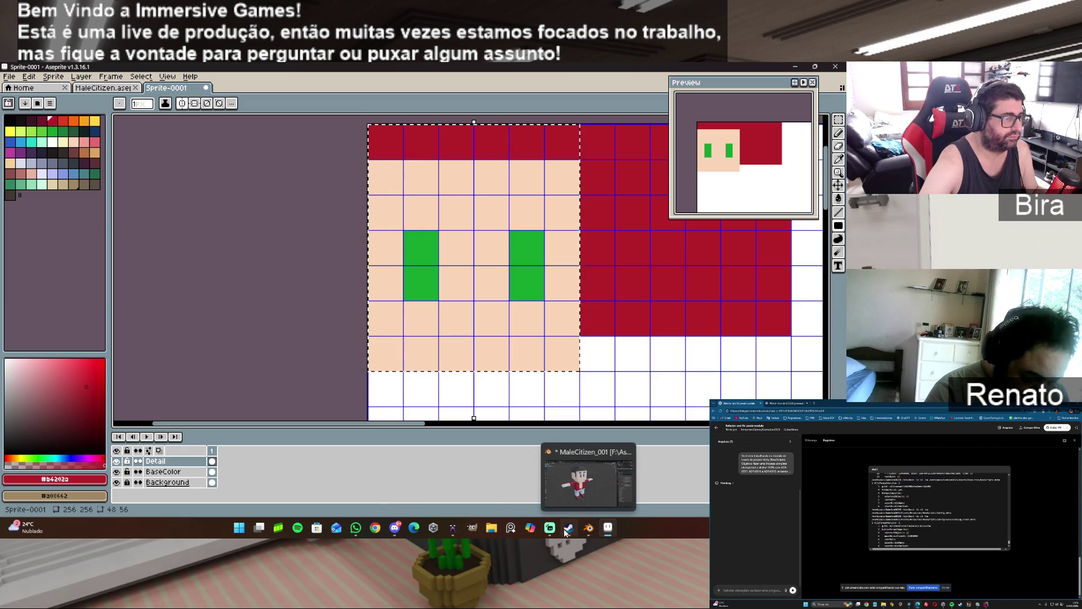
left_click(456, 529)
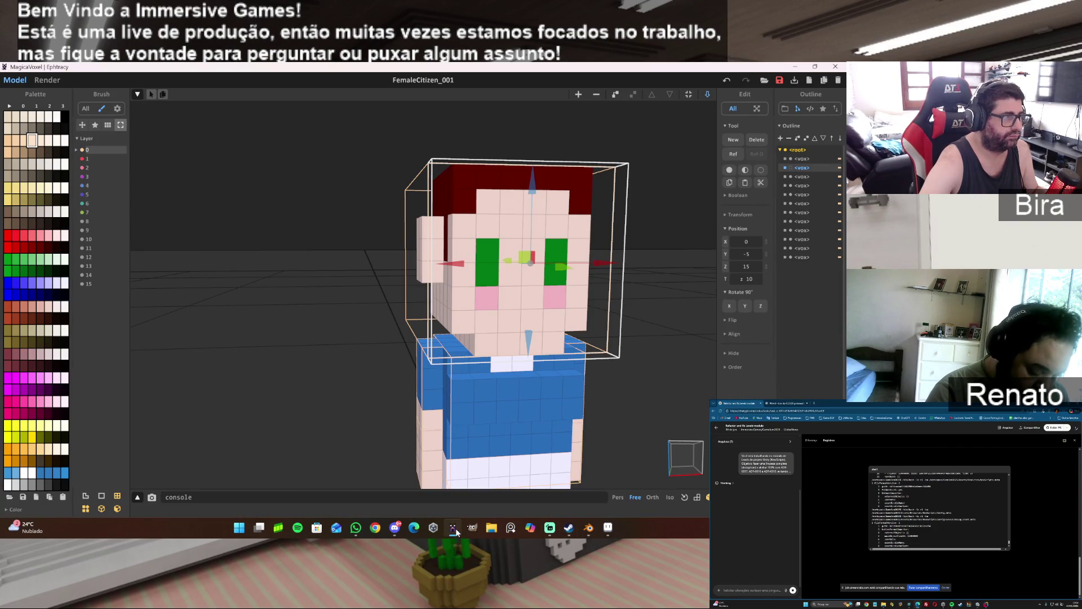
left_click(455, 528)
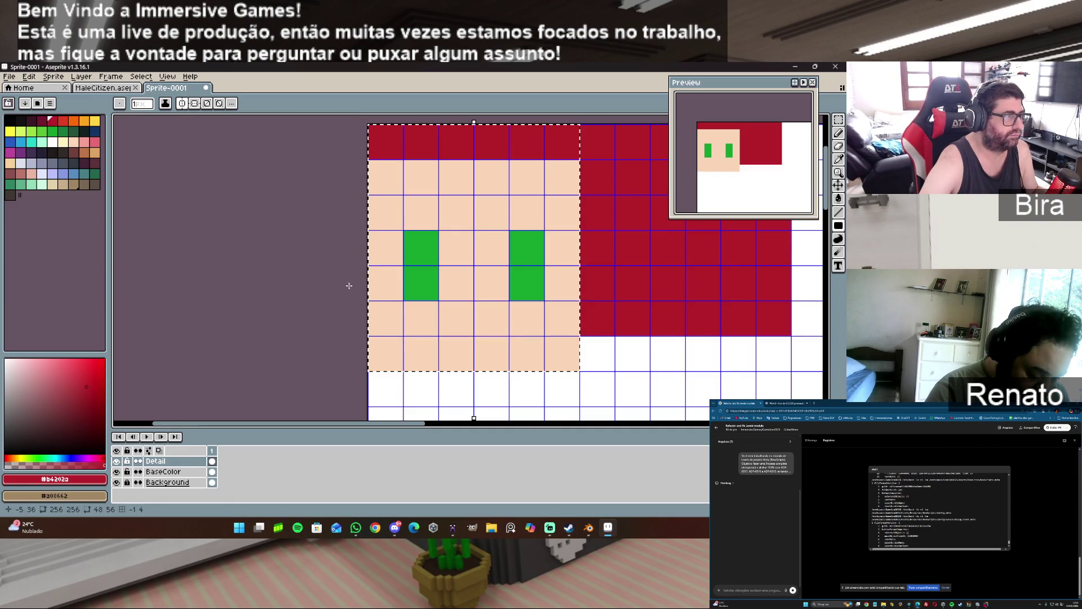
left_click(386, 177)
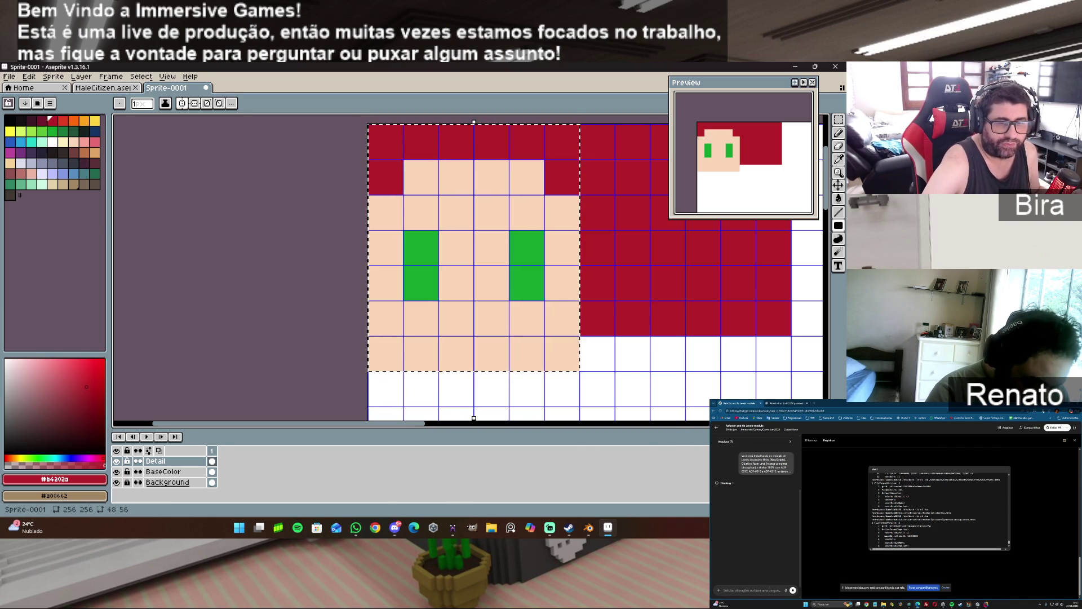
key("alt+Tab")
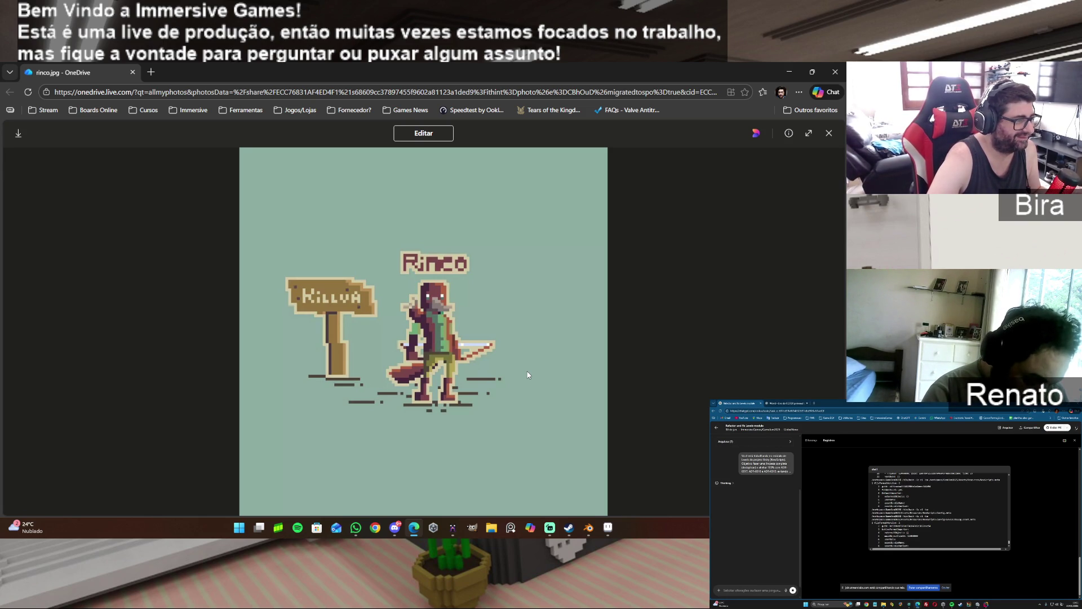
- Open the rinco.jpg reference in OneDrive, zoom into it, then minimize the browser
left_click(829, 134)
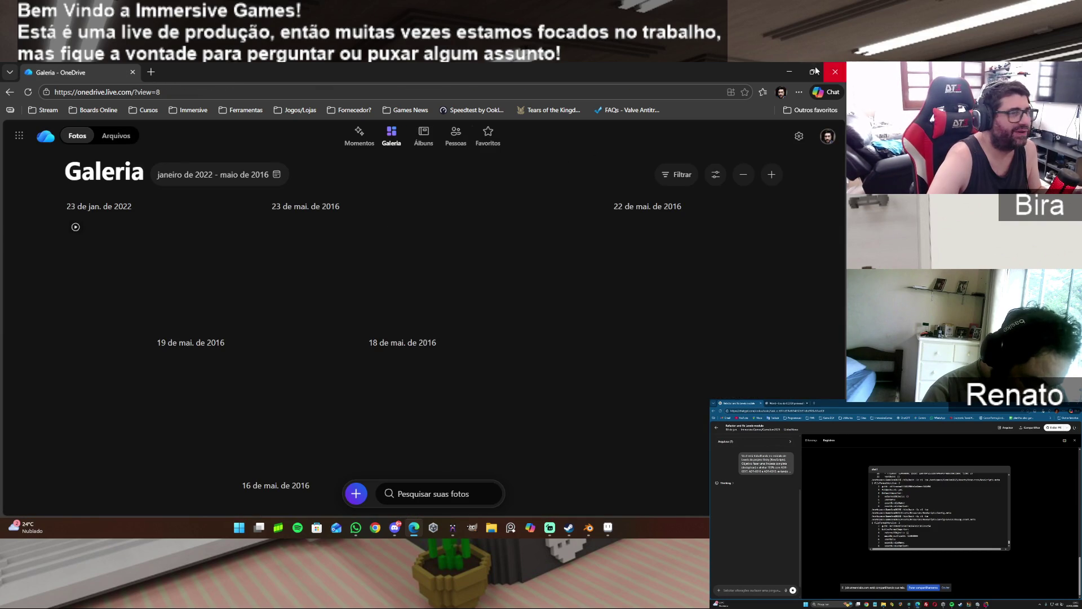
key("alt+Tab")
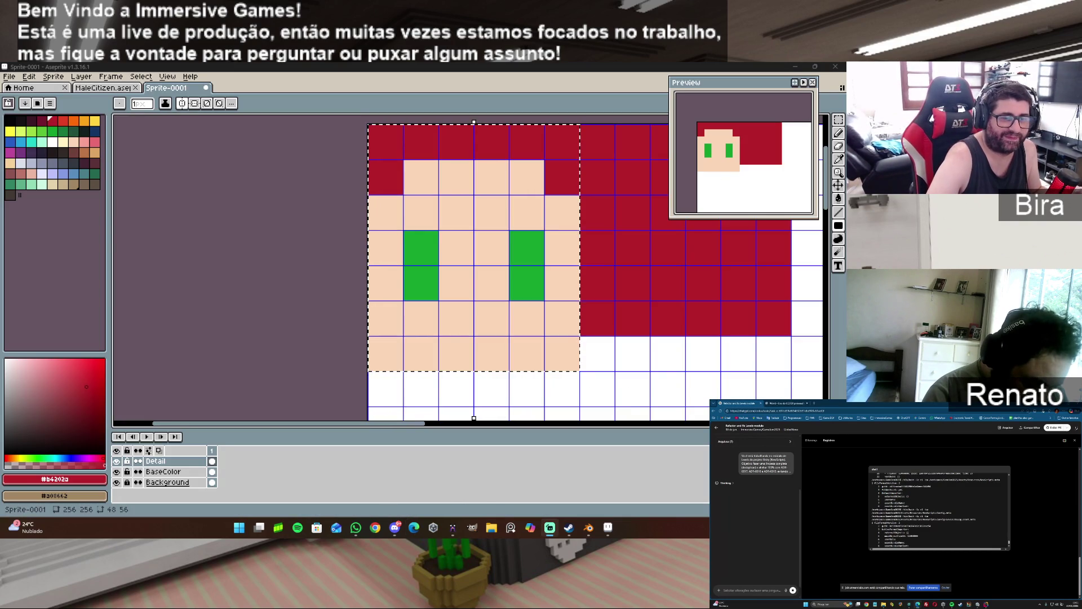
key("alt+Tab")
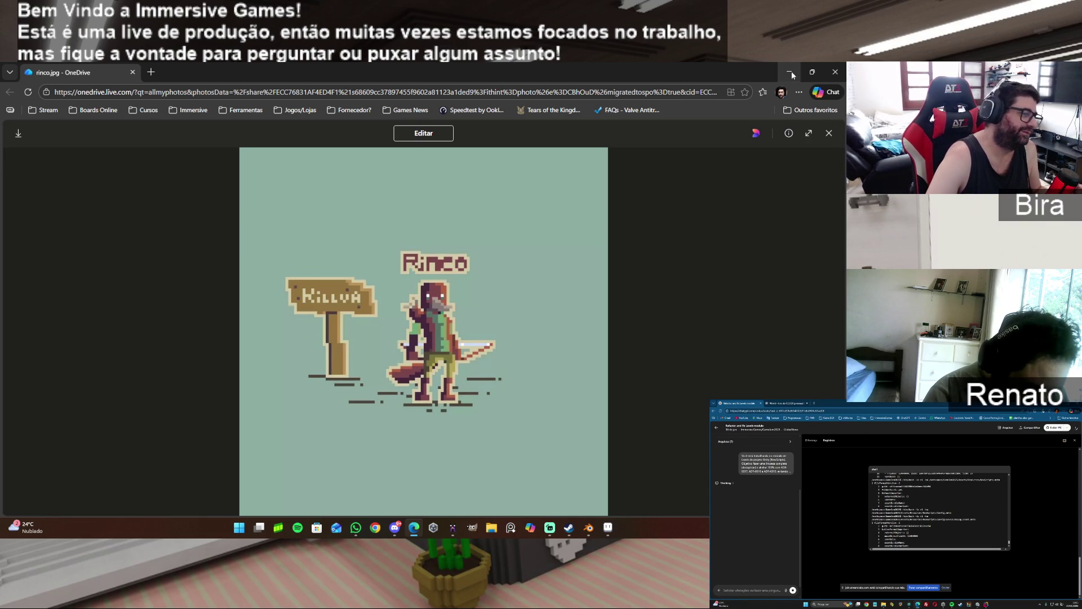
scroll(460, 355, "up", 2)
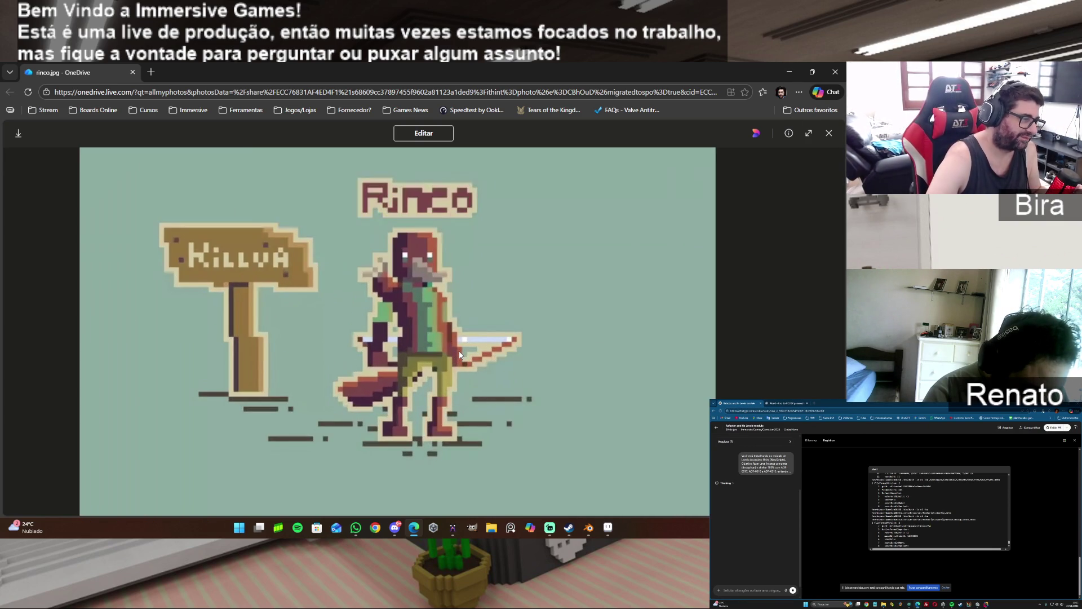
scroll(459, 355, "down", 2)
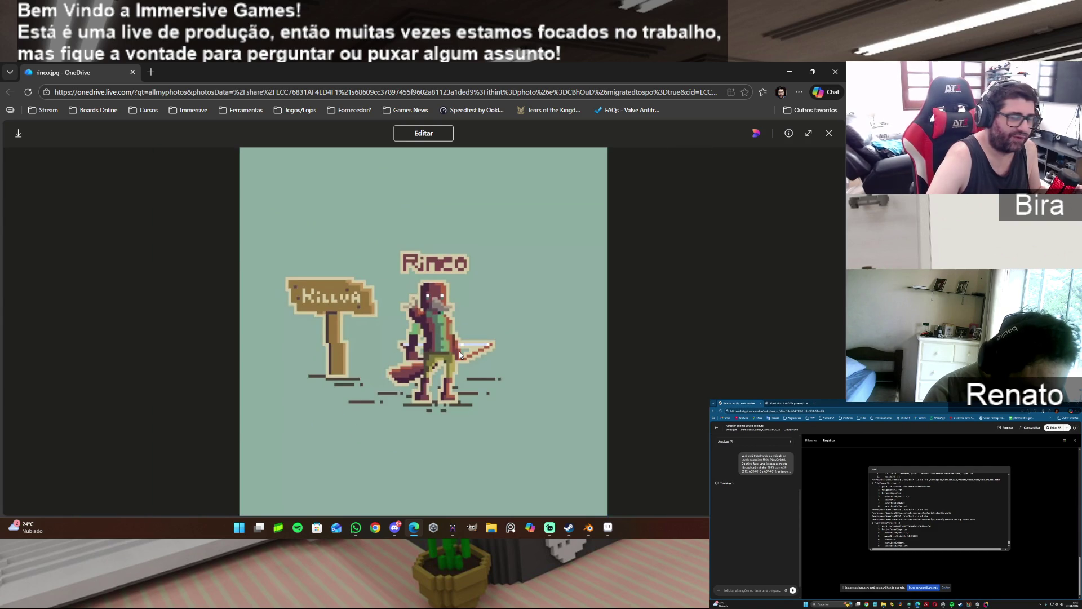
left_click(790, 75)
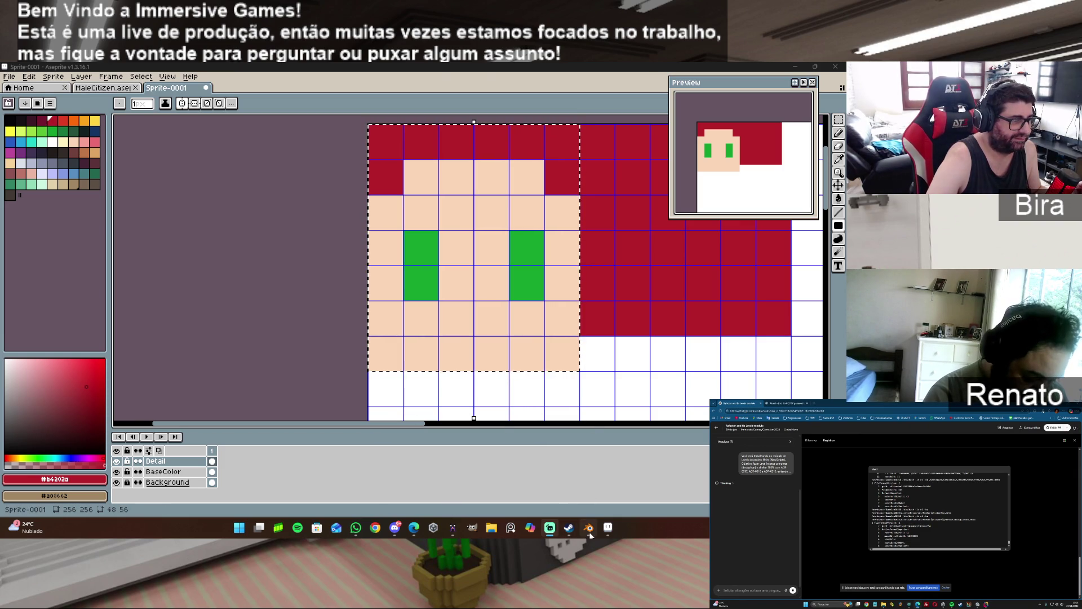
- Paint mirrored pink blush under both eyes, pick black, and switch to the MaleCitizen.aseprite tab
mouse_move(591, 535)
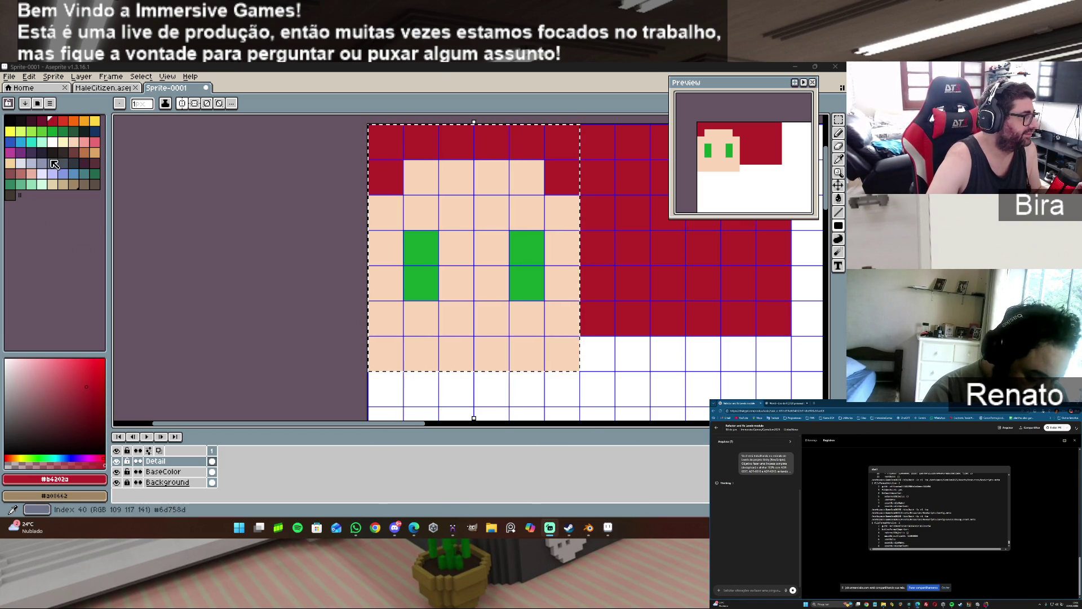
left_click(87, 145)
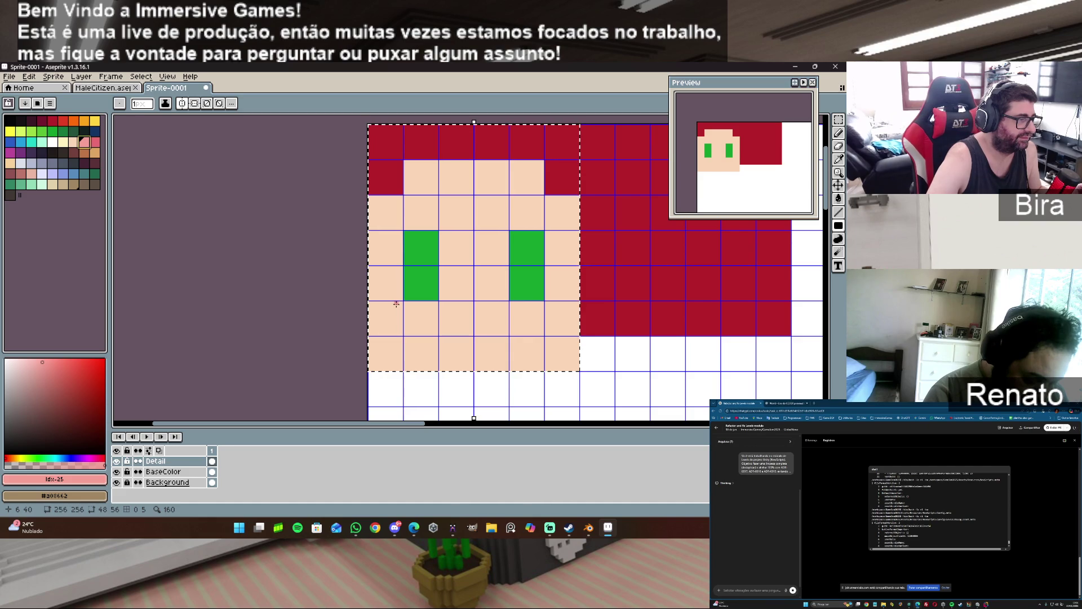
left_click_drag(396, 304, 450, 314)
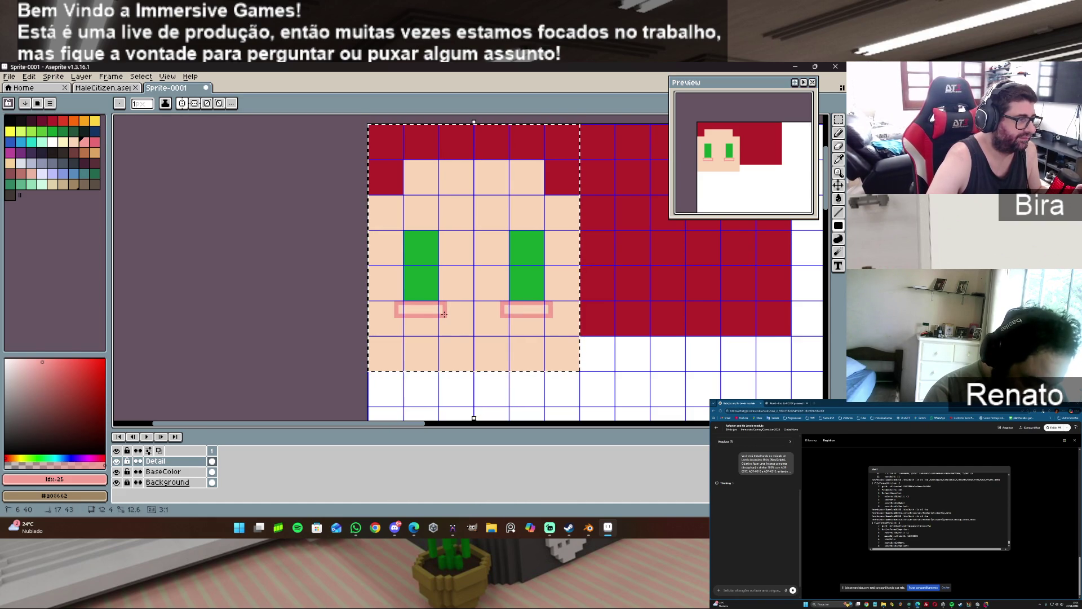
left_click_drag(444, 314, 444, 314)
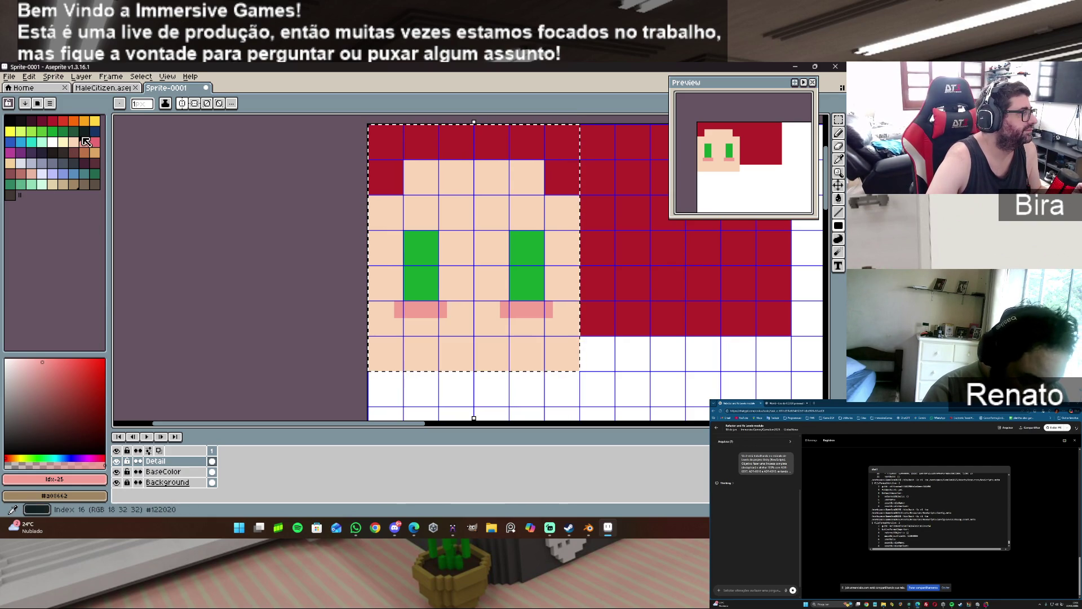
left_click(24, 120)
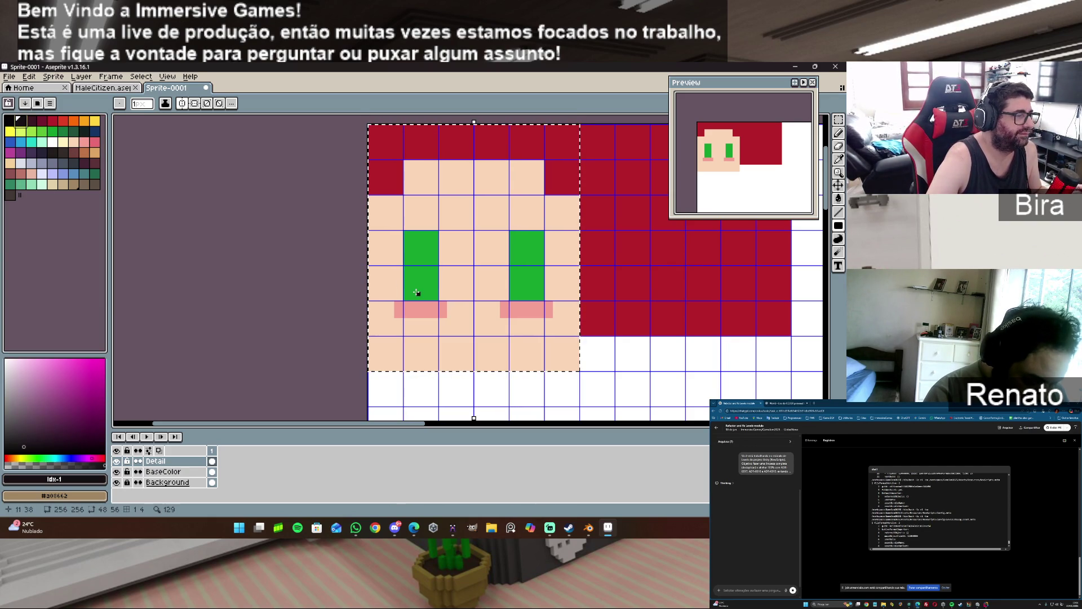
key("ctrl+shift+Tab")
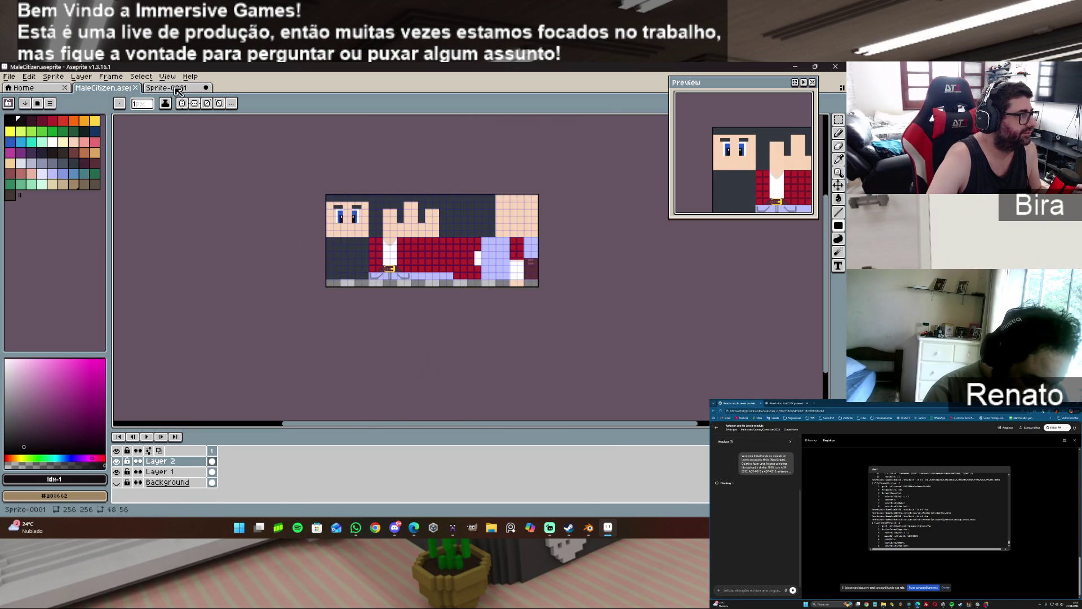
- Zoom into MaleCitizen's eyes, glance at the Blender model, then return to the Sprite-0001 tab
scroll(338, 194, "up", 4)
scroll(338, 194, "up", 3)
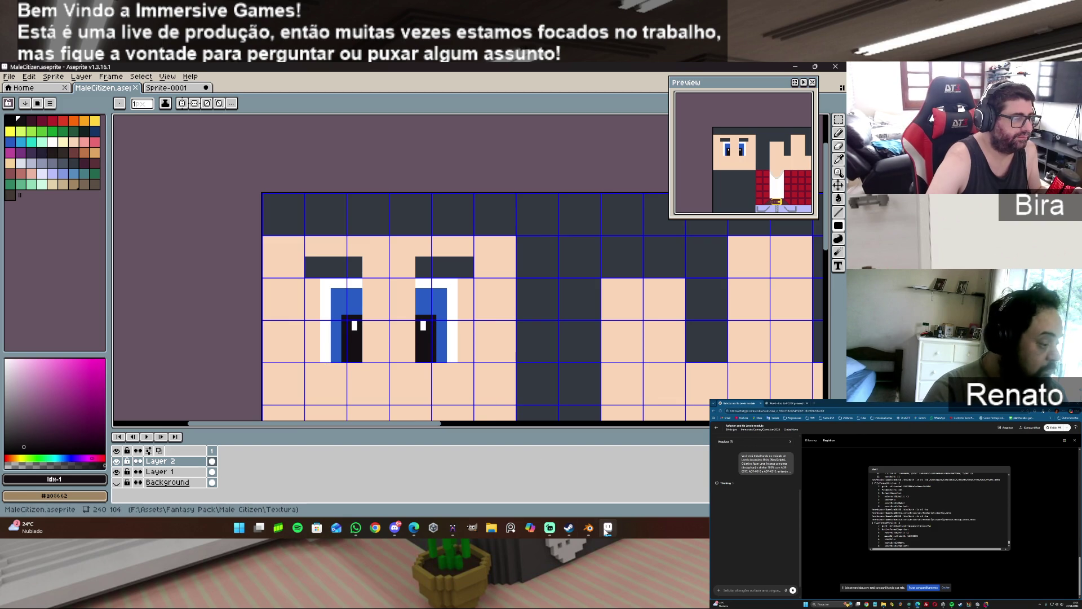
left_click(796, 67)
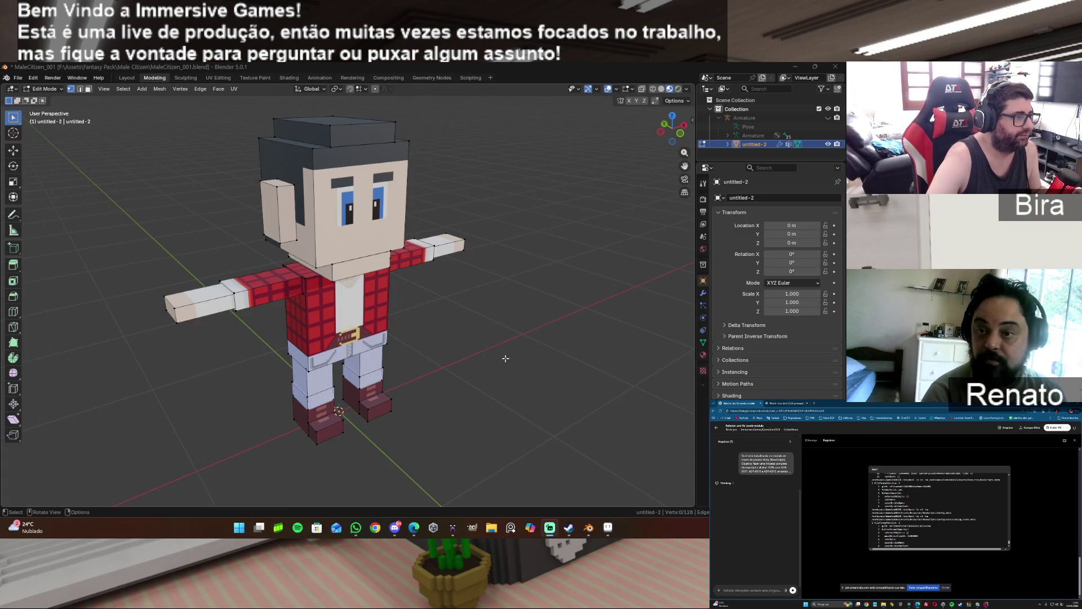
left_click(797, 68)
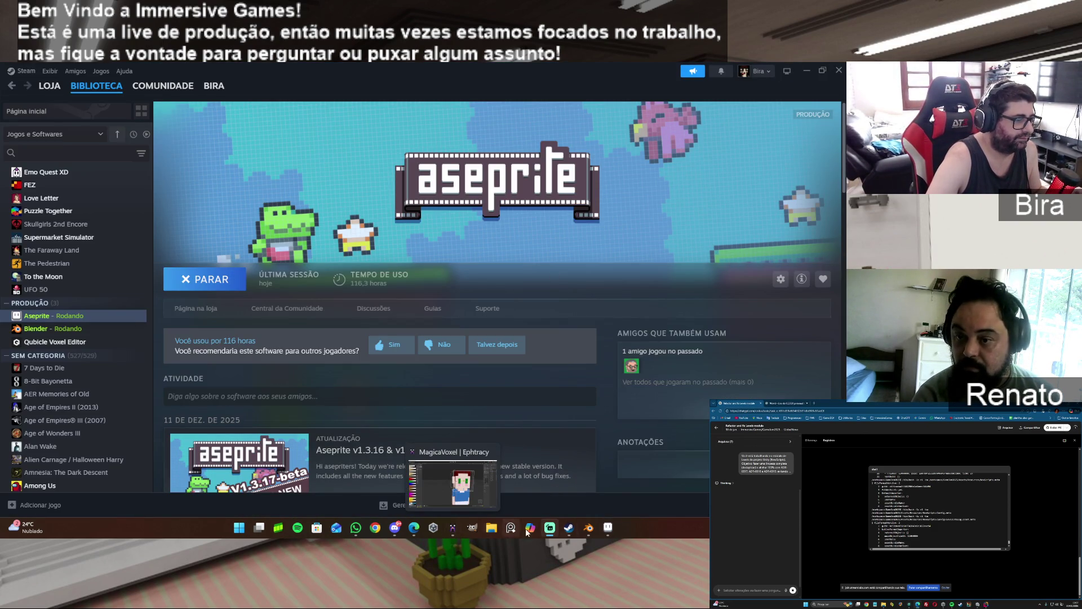
mouse_move(607, 530)
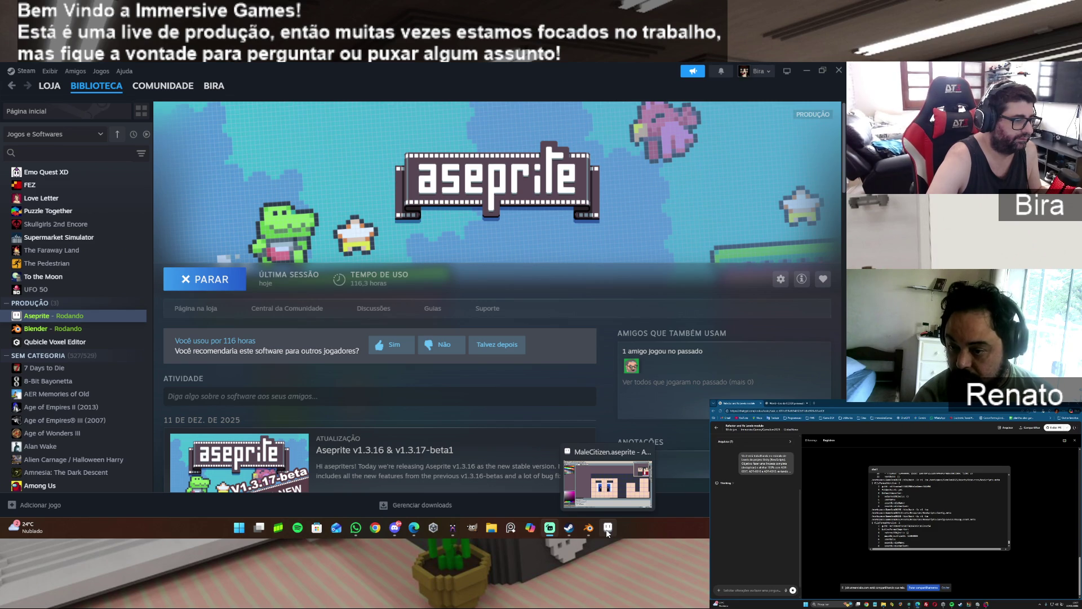
left_click(608, 529)
left_click(183, 89)
scroll(408, 308, "up", 1)
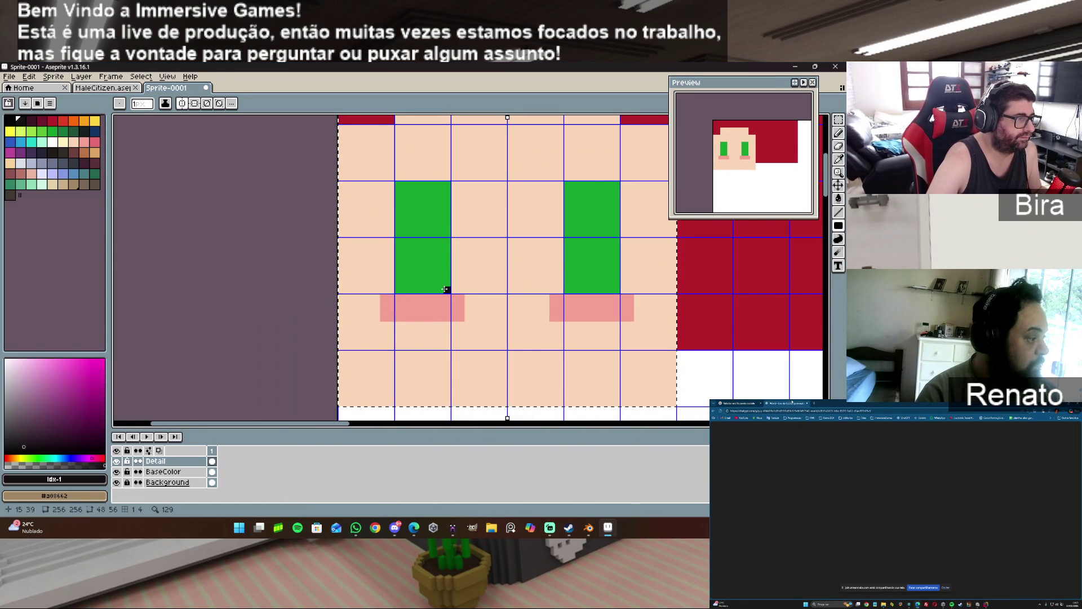
mouse_move(608, 529)
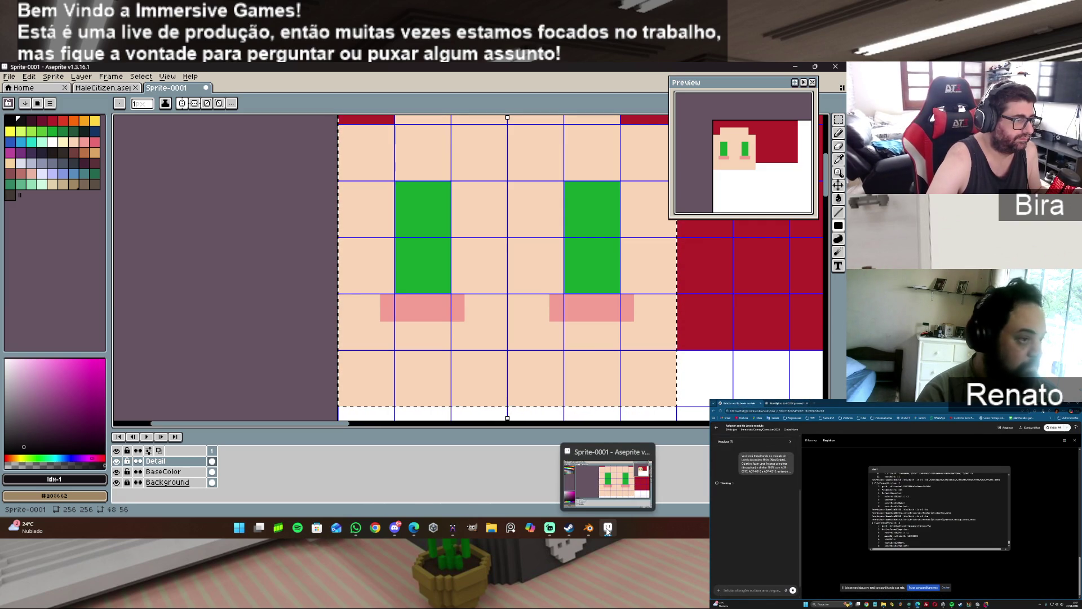
left_click(121, 88)
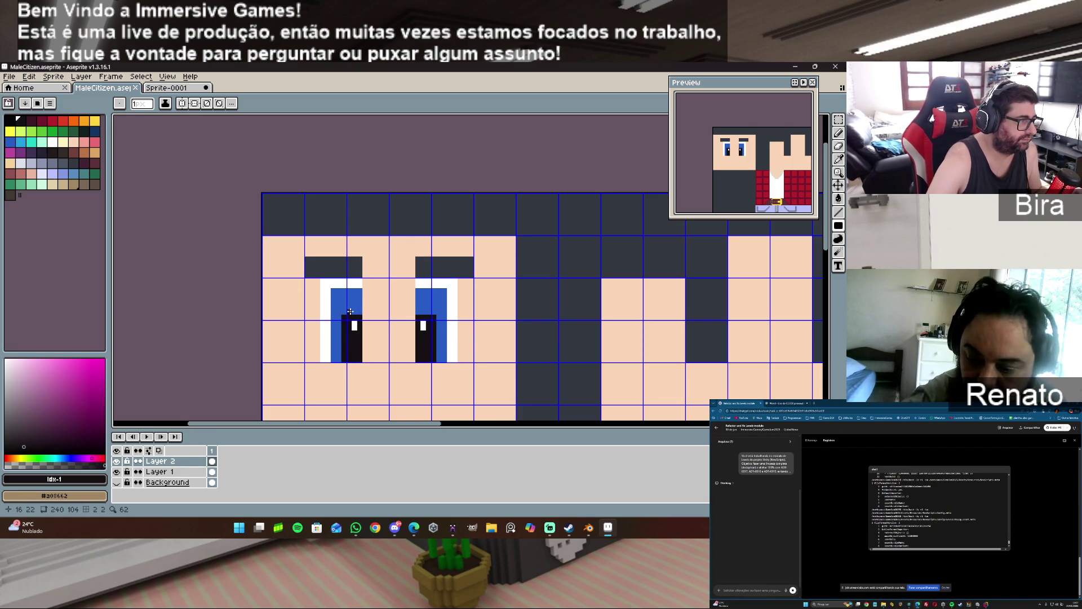
mouse_move(589, 529)
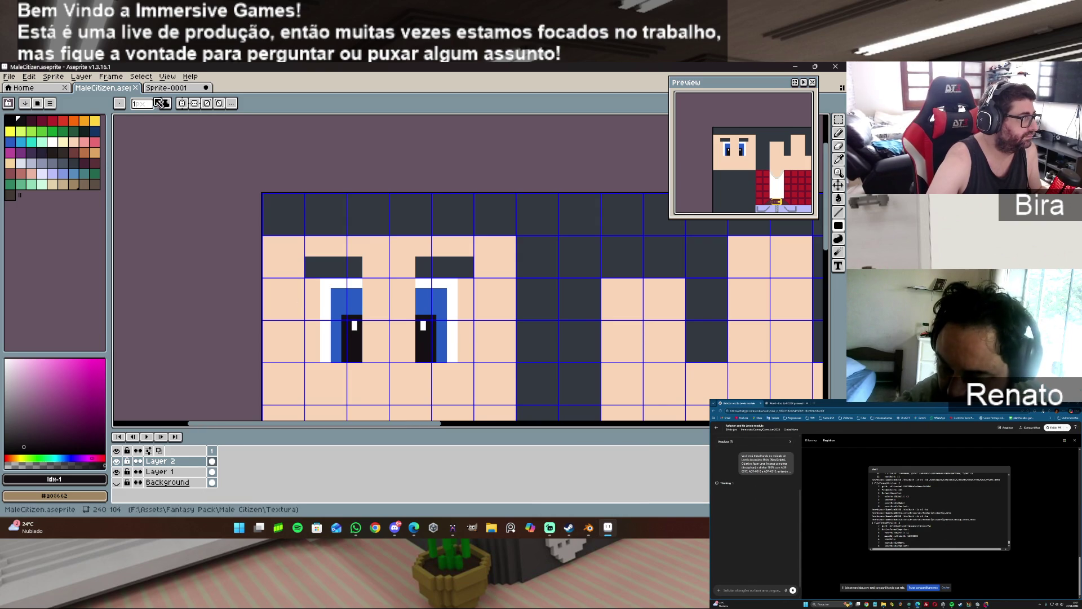
left_click(167, 87)
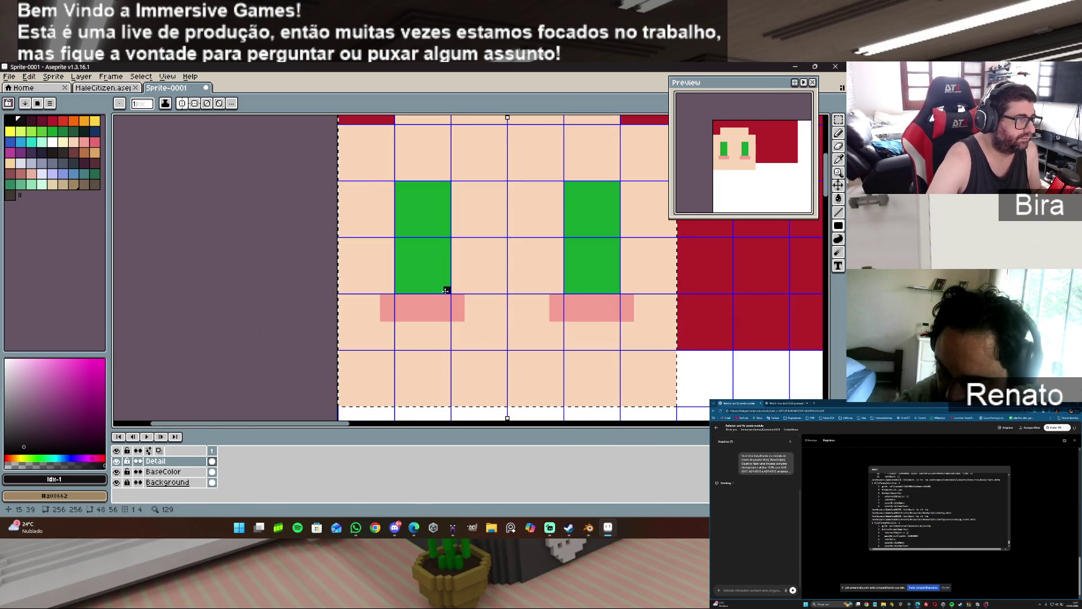
- Draw solid black pupils in both green eyes, checking against the reference sprite
left_click(425, 290)
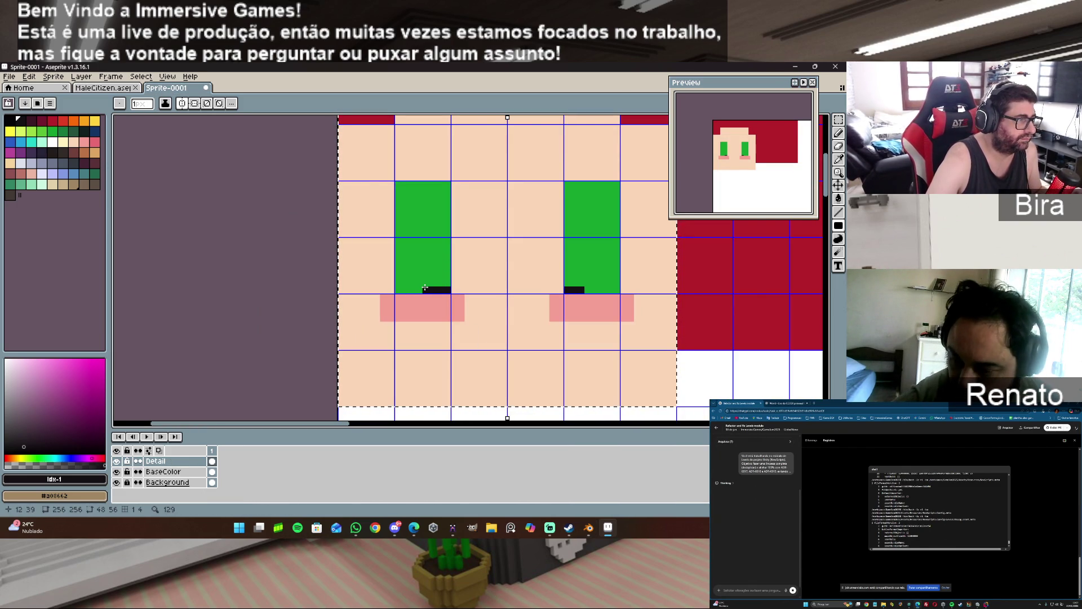
mouse_move(426, 276)
left_mouse_down()
mouse_move(425, 255)
mouse_move(447, 232)
left_mouse_up()
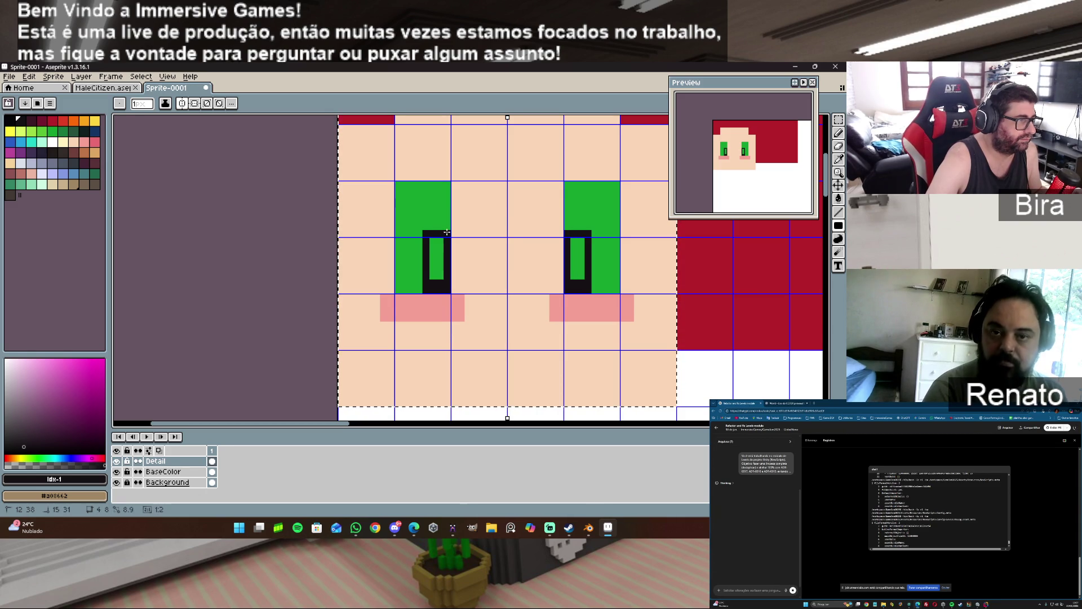
left_click(436, 260)
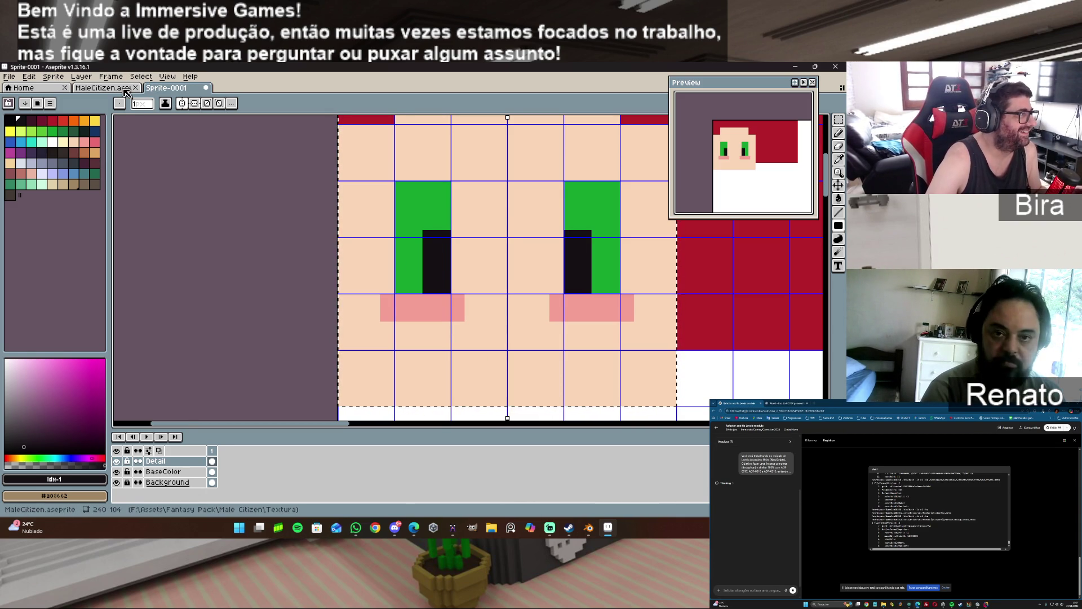
left_click(124, 89)
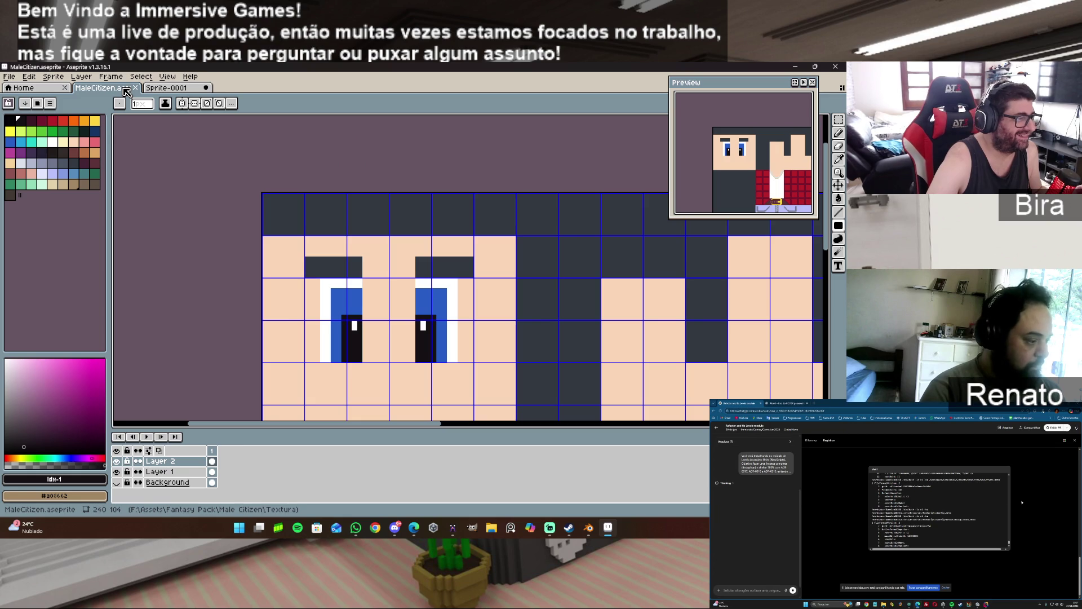
left_click(168, 89)
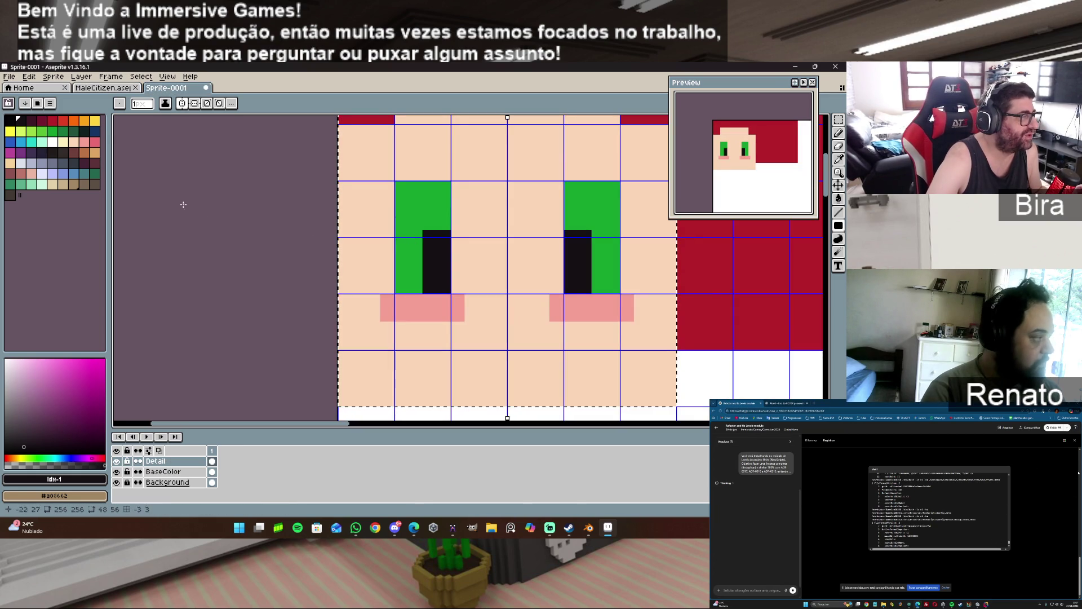
- Add a one-pixel white highlight atop each pupil and a white rim along the eyes' tops
left_click(53, 142)
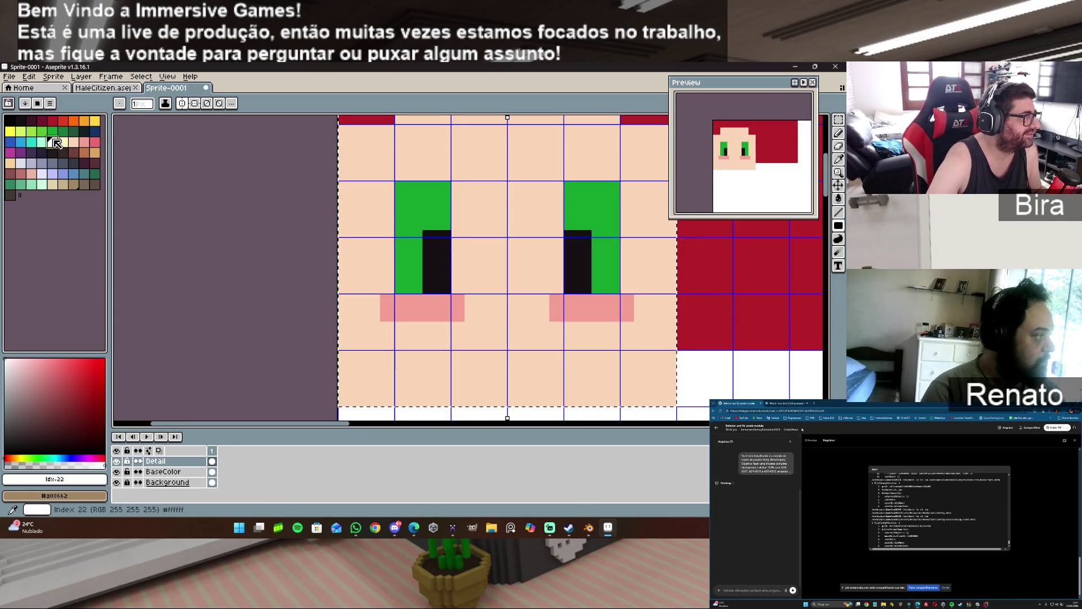
left_click(439, 233)
left_click(439, 240)
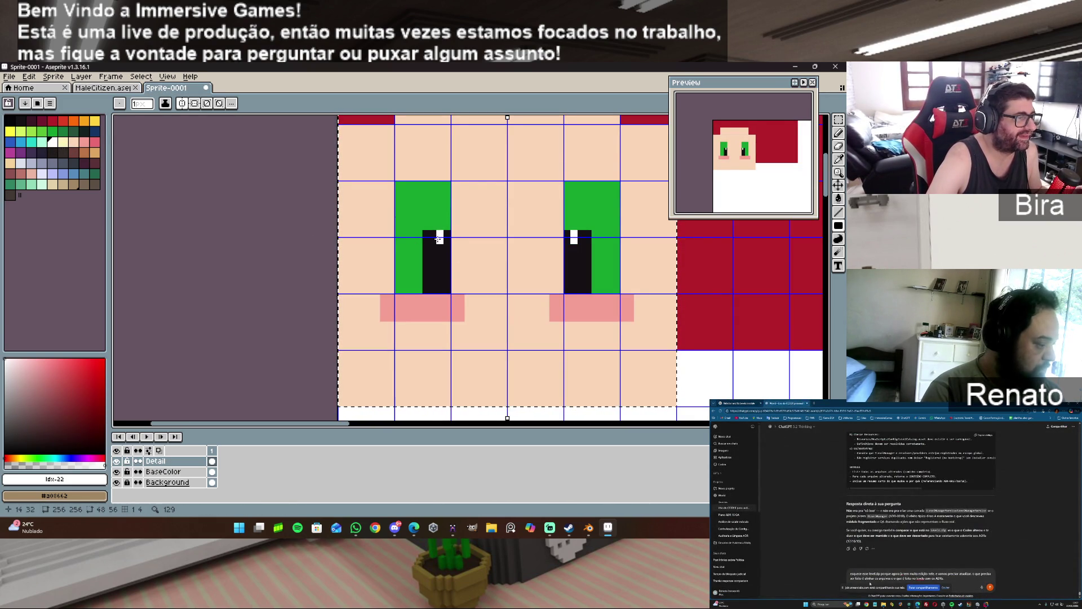
left_click(117, 88)
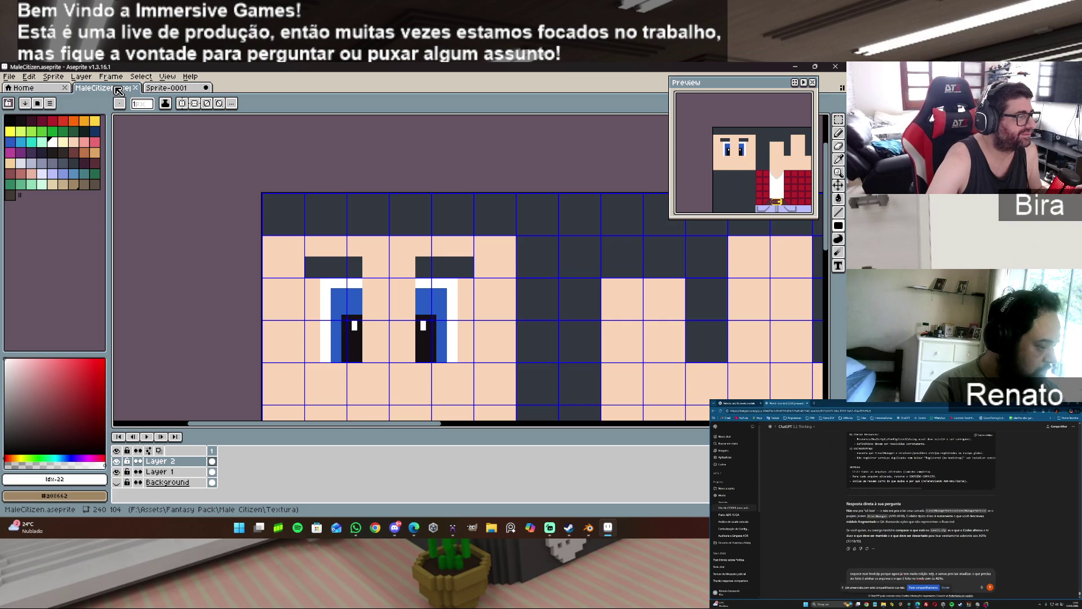
key("ctrl+Tab")
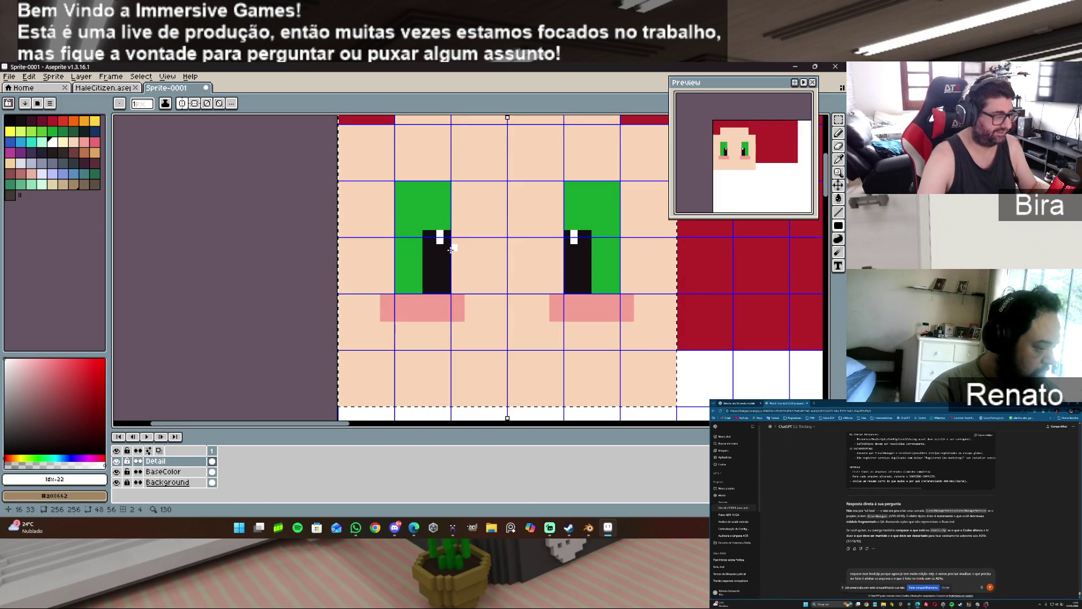
key("ctrl+z")
key("ctrl+z")
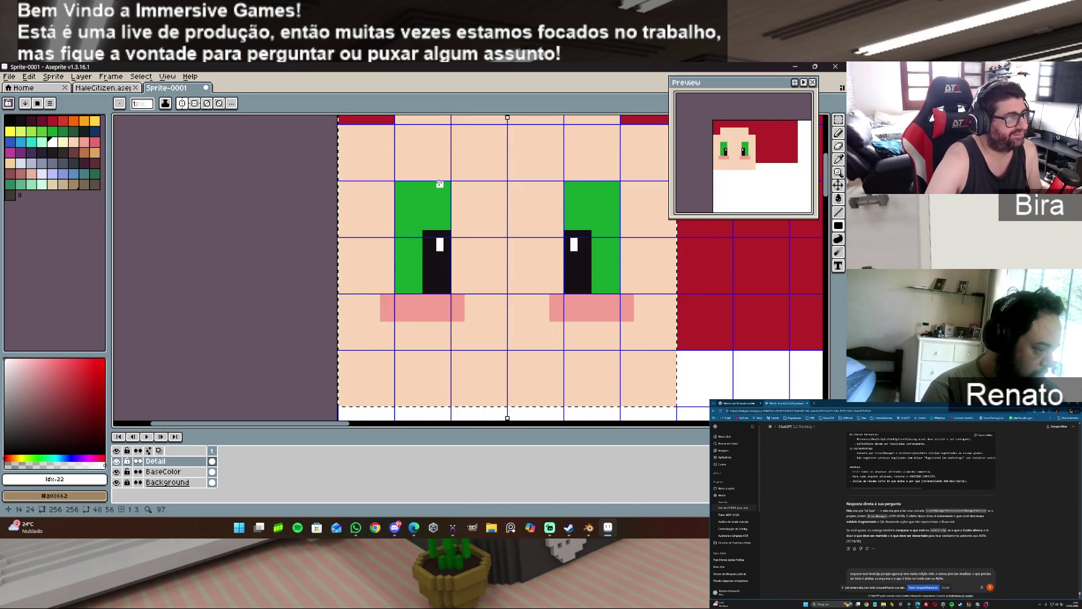
mouse_move(446, 184)
left_mouse_down()
mouse_move(396, 184)
mouse_move(398, 285)
mouse_move(405, 199)
left_mouse_up()
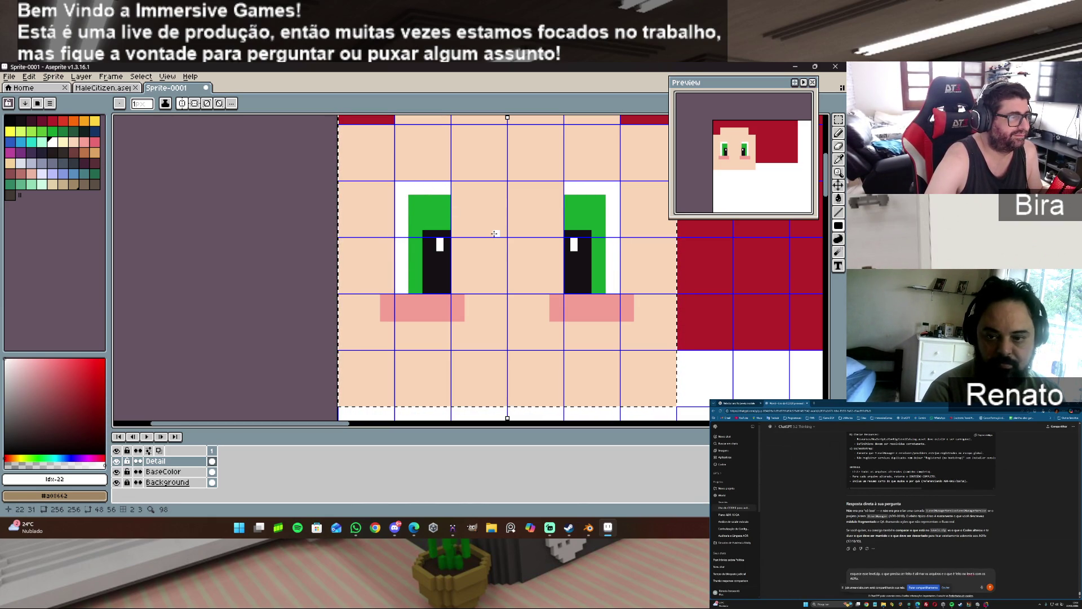
left_click(839, 119)
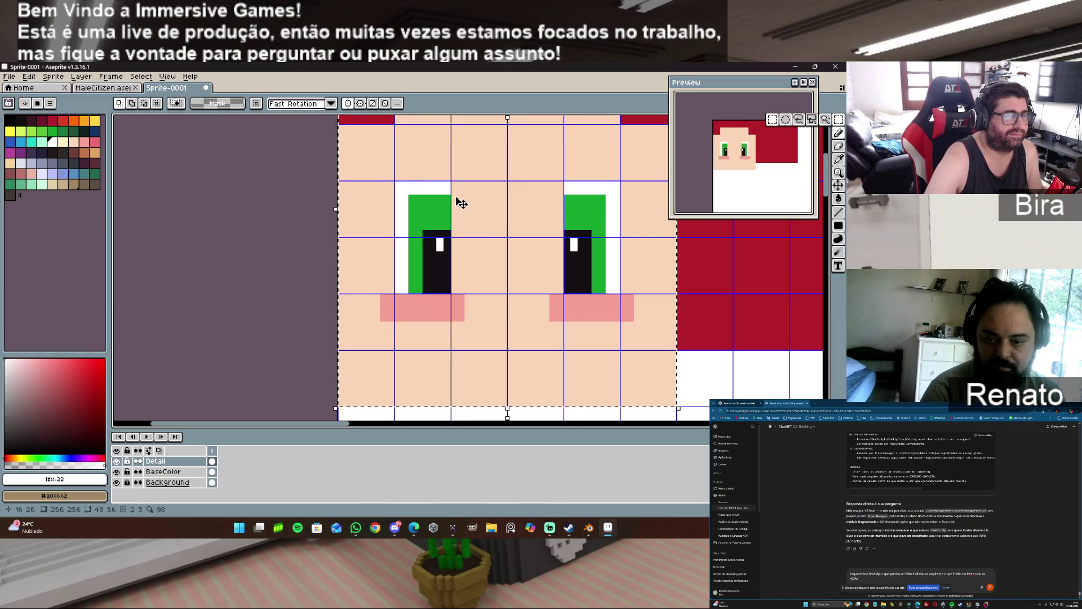
- Select the left eye with its blush and nudge it one pixel right
left_click(320, 191)
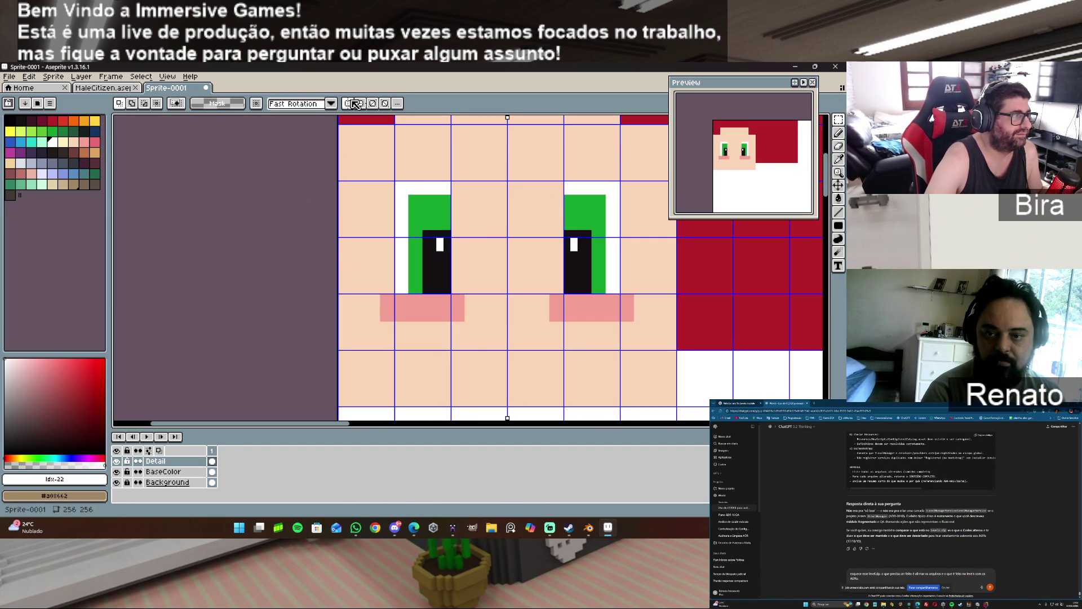
left_click_drag(395, 180, 417, 237)
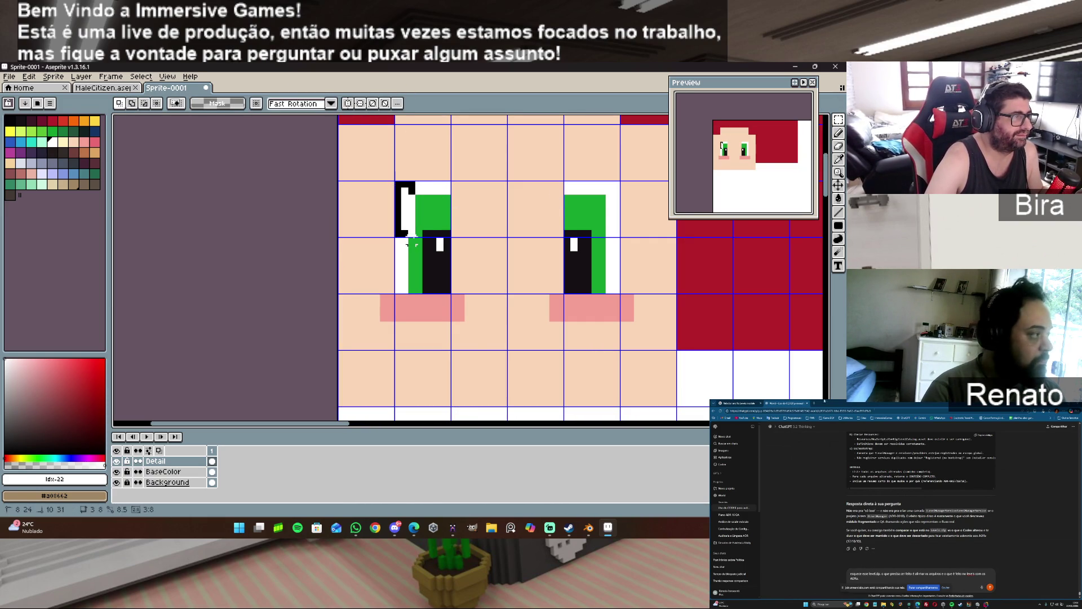
mouse_move(463, 321)
left_mouse_down()
mouse_move(376, 248)
mouse_move(377, 179)
left_mouse_up()
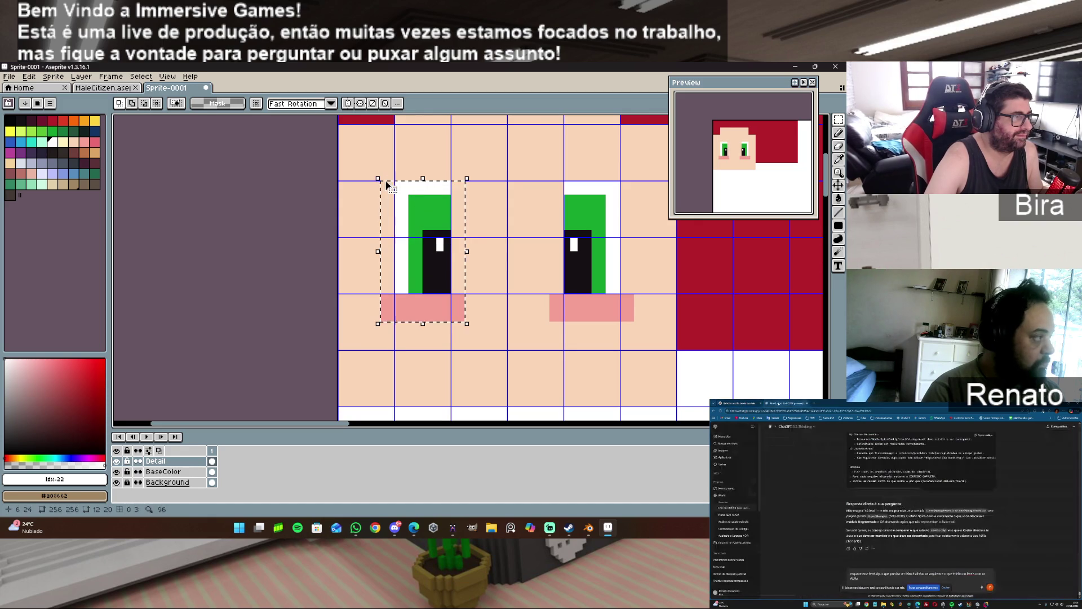
left_click_drag(431, 272, 444, 267)
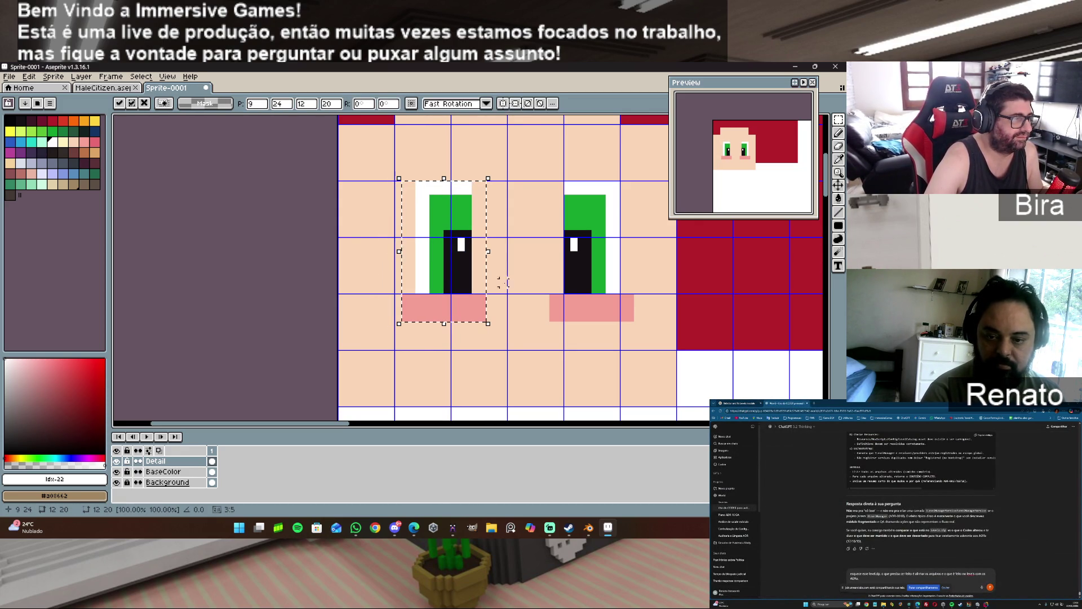
- Select the right eye with its blush and shift it one pixel left
left_click_drag(635, 323, 546, 178)
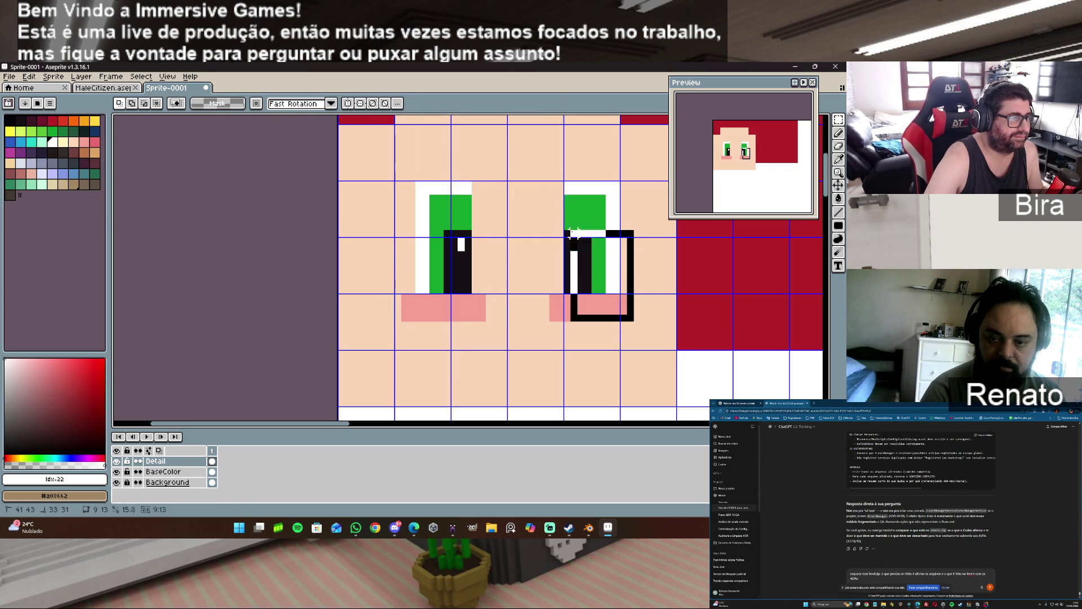
left_click_drag(599, 276, 585, 276)
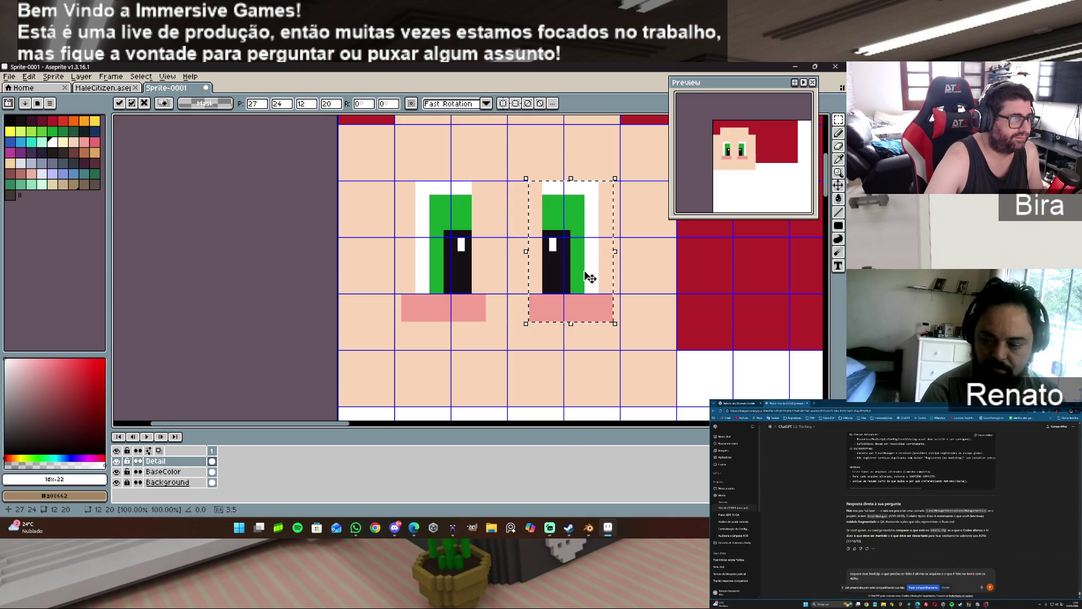
left_click(256, 233)
mouse_move(670, 402)
left_mouse_down()
mouse_move(330, 122)
mouse_move(326, 172)
mouse_move(337, 176)
left_mouse_up()
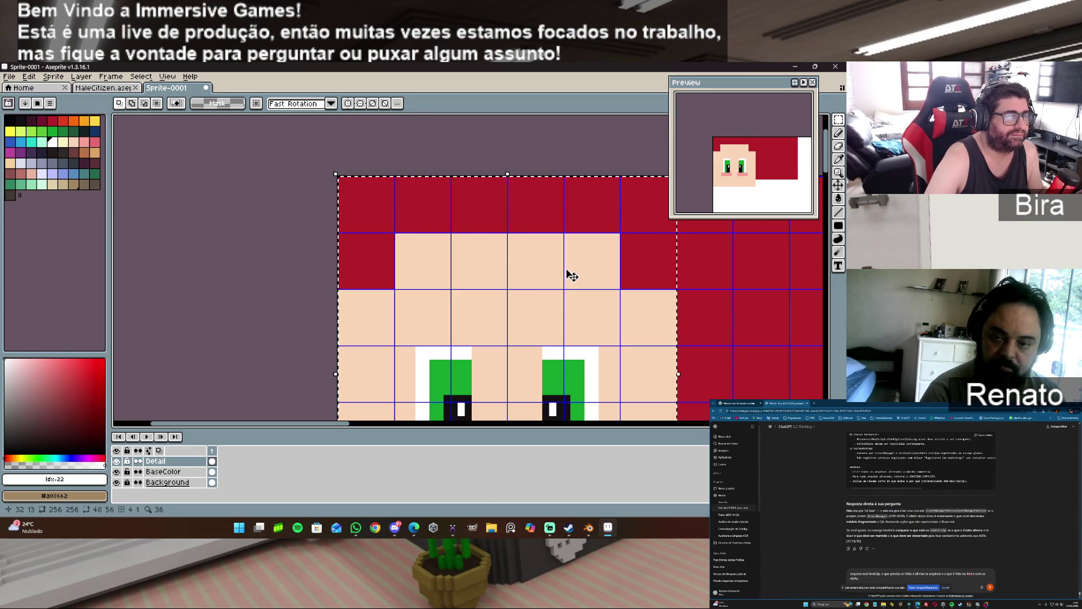
- Zoom out to frame the whole face and turn on horizontal symmetry
left_click(838, 134)
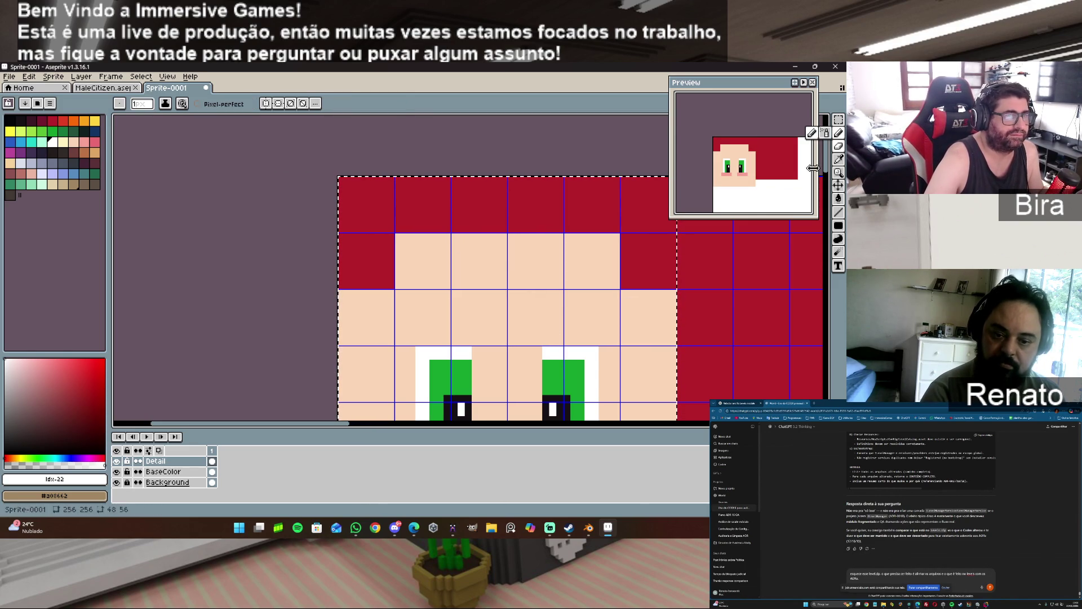
scroll(517, 230, "down", 2)
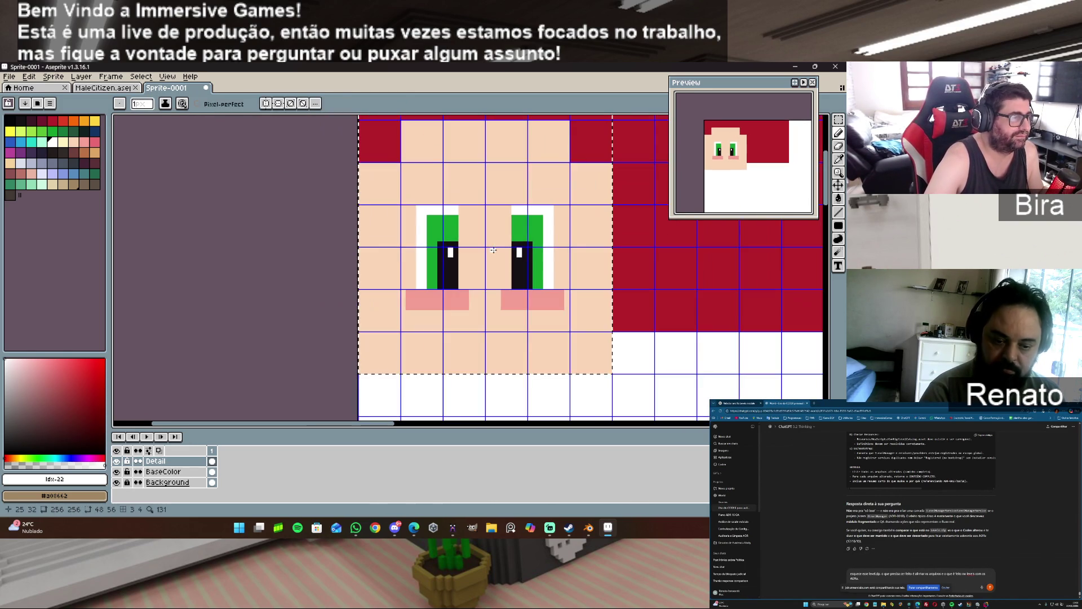
scroll(462, 250, "down", 1)
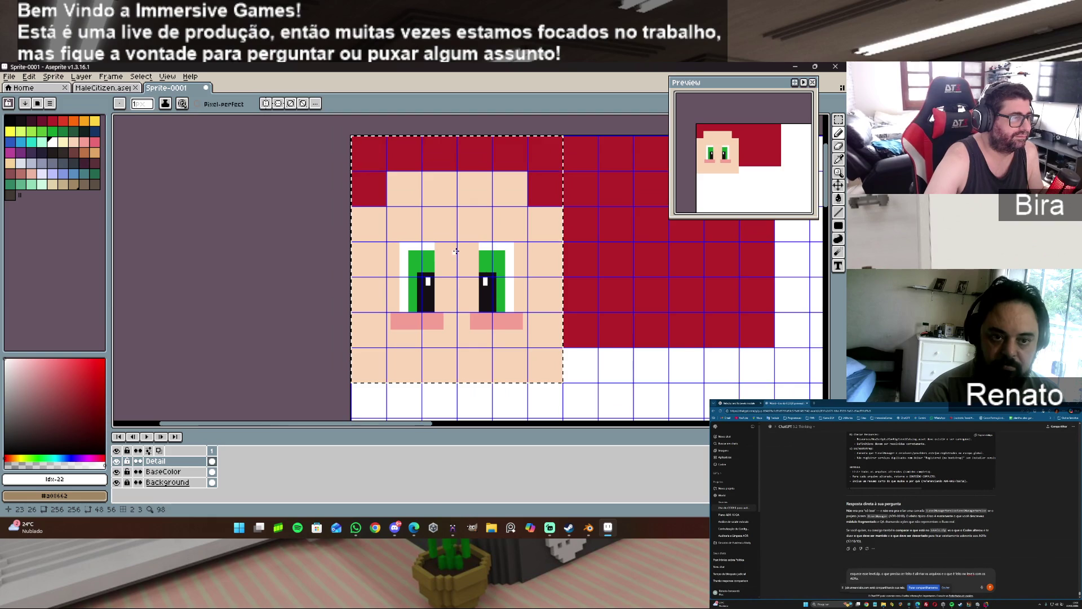
left_click_drag(455, 250, 455, 258)
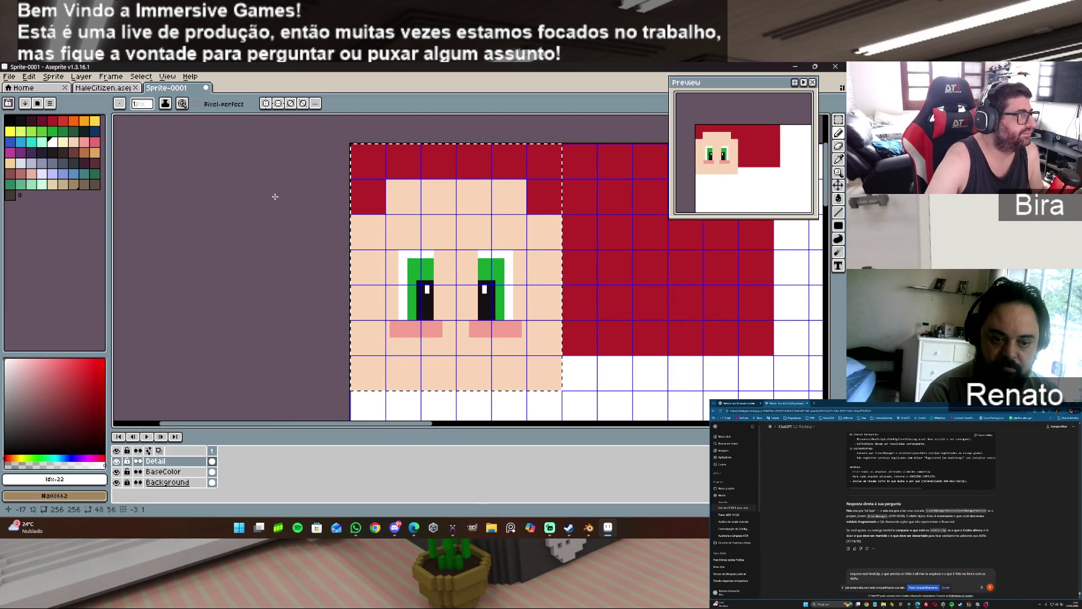
left_click(265, 103)
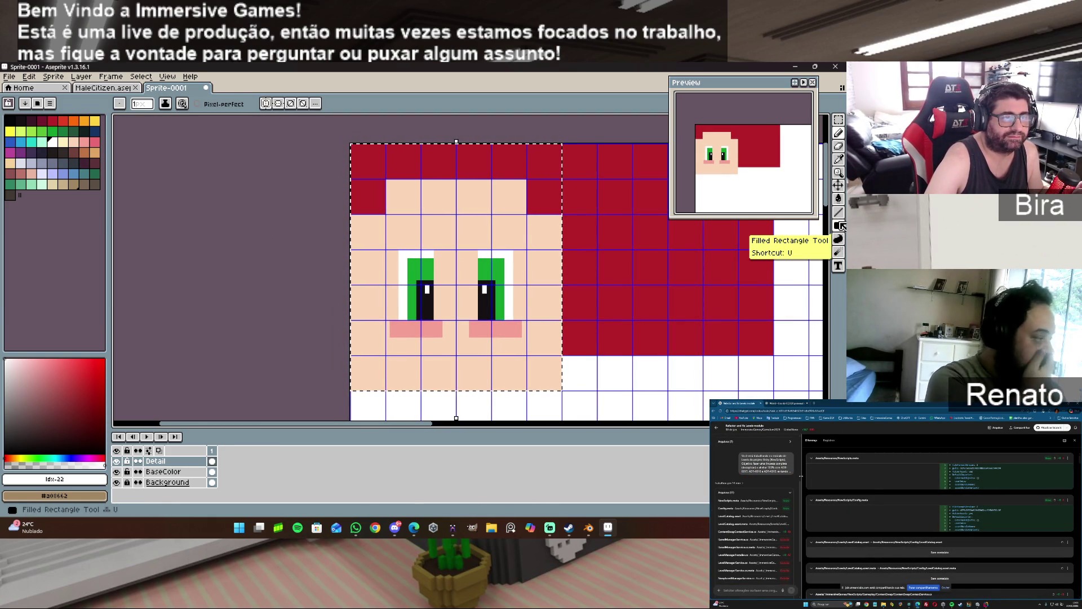
- With Filled Rectangle, pick the hair's dark red and view the MaleCitizen.aseprite sprite
left_click(840, 226)
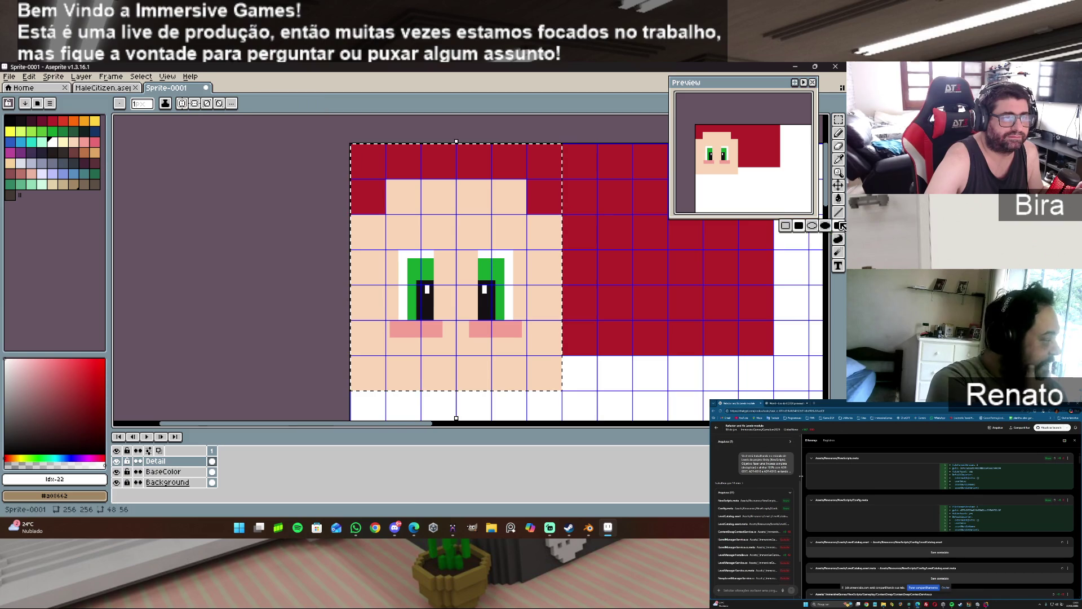
left_click(375, 202, "alt")
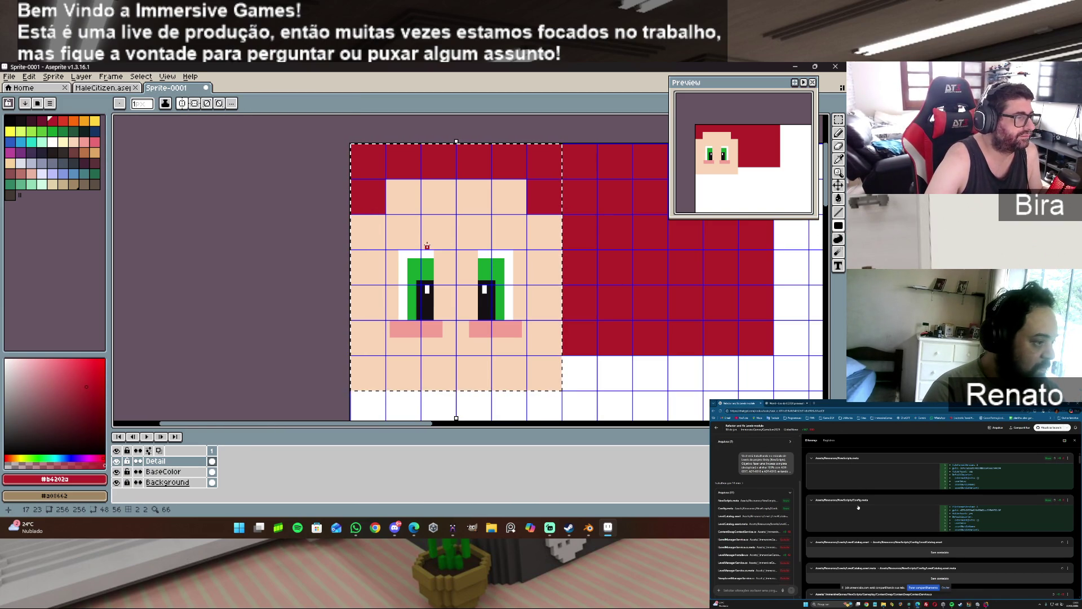
left_click(103, 88)
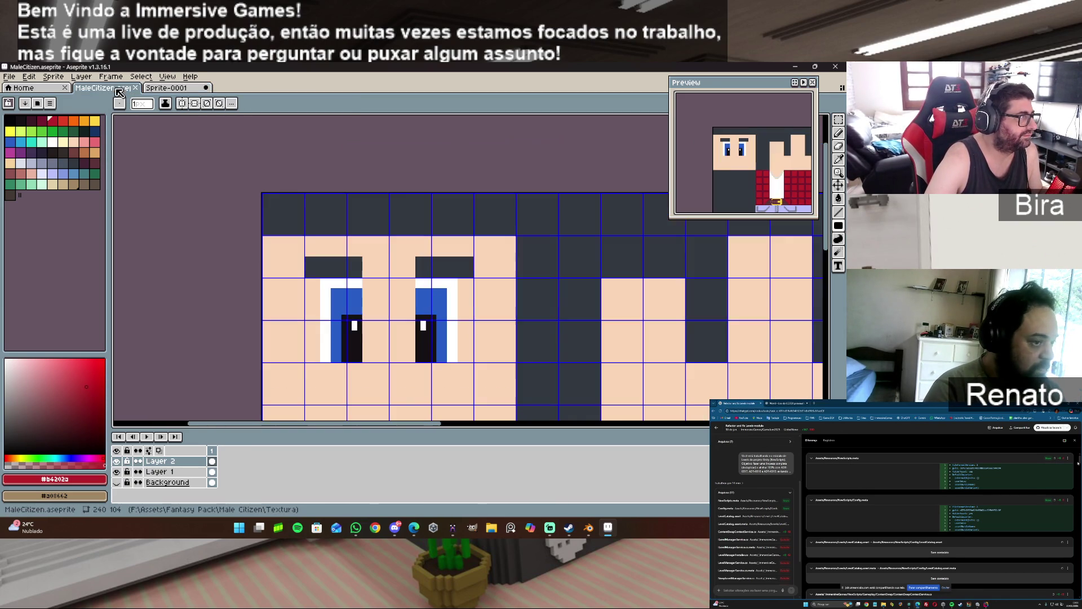
- Back on Sprite-0001, draw mirrored 10×2 dark-red eyebrows above both green eyes
left_click(187, 89)
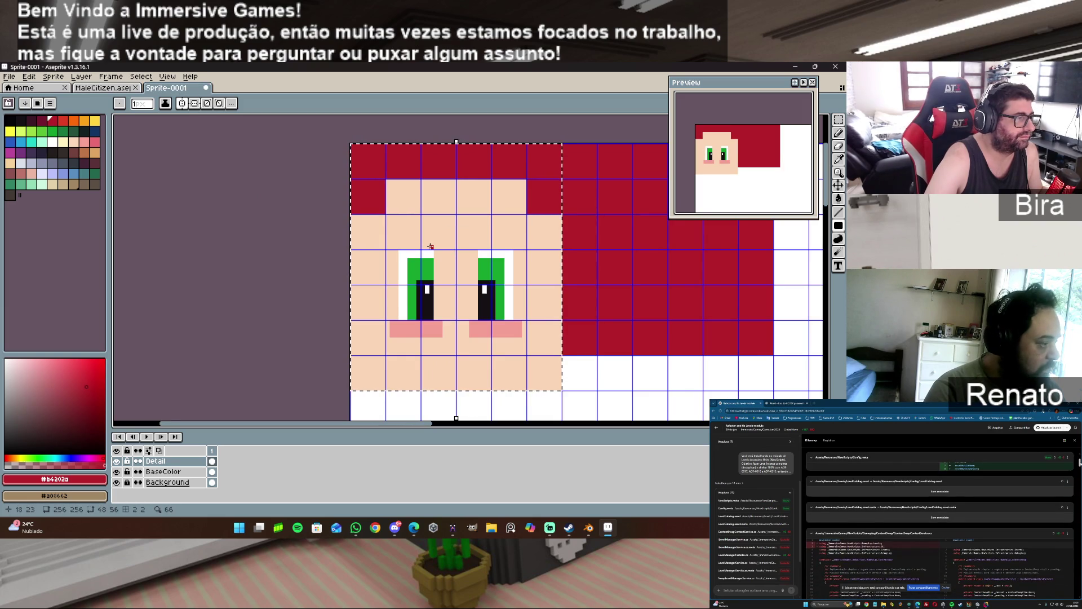
left_click_drag(430, 246, 391, 241)
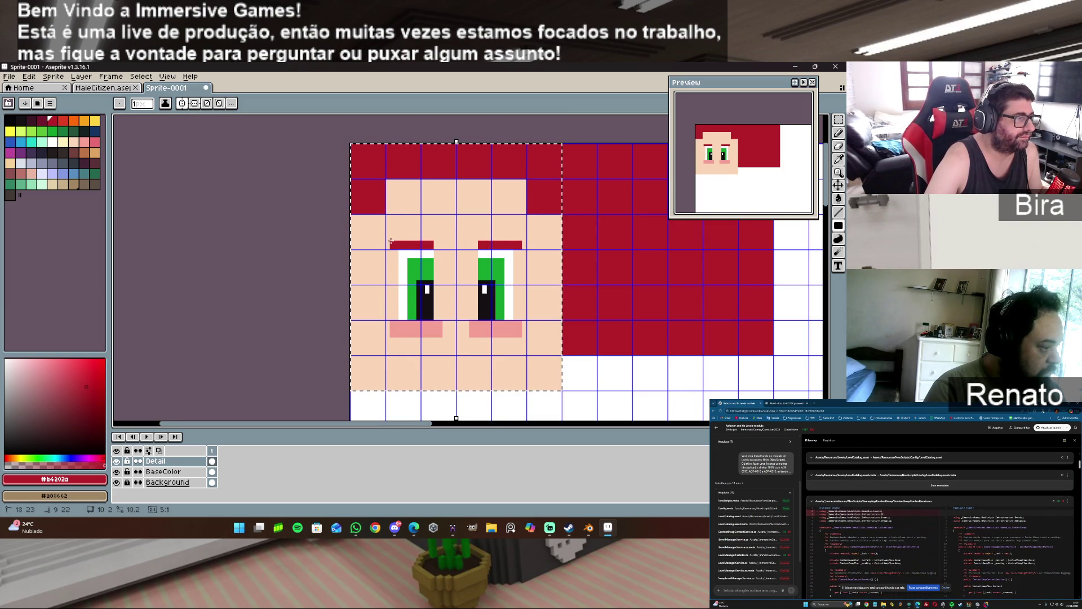
left_click_drag(386, 243, 432, 238)
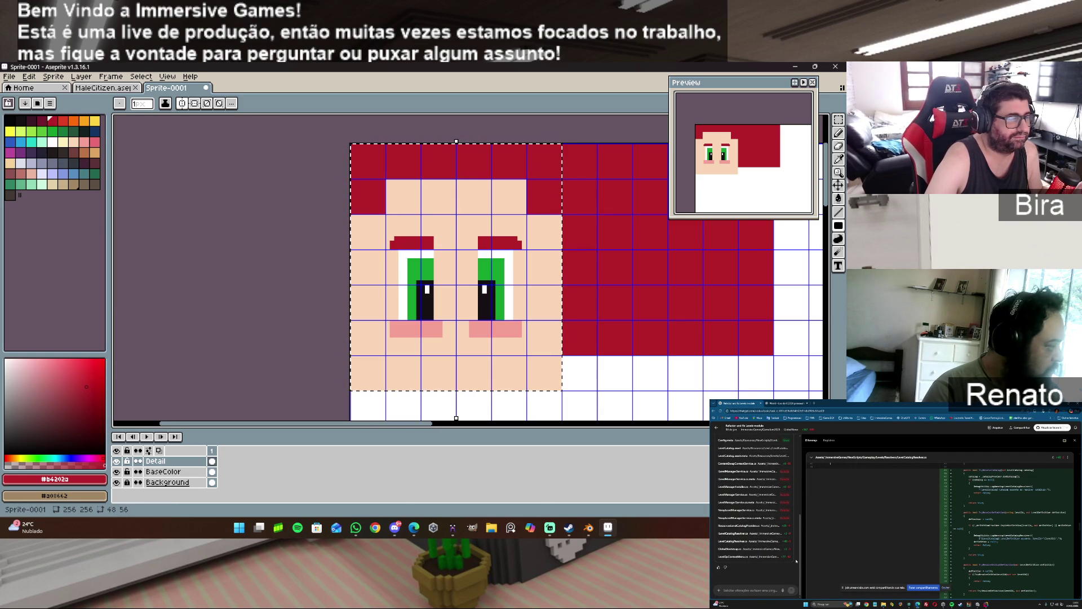
mouse_move(589, 527)
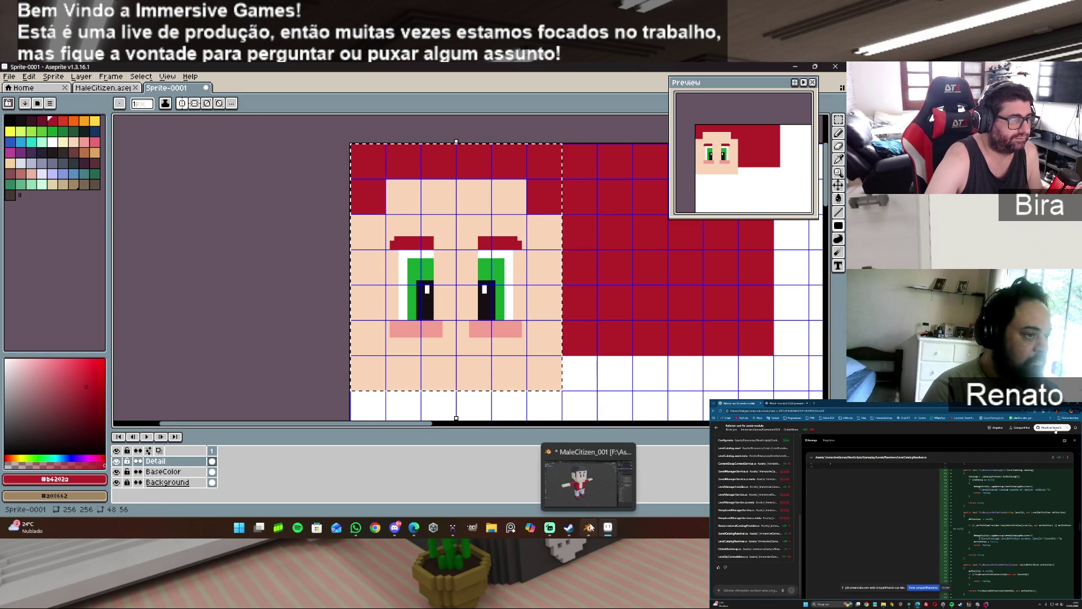
left_click(452, 528)
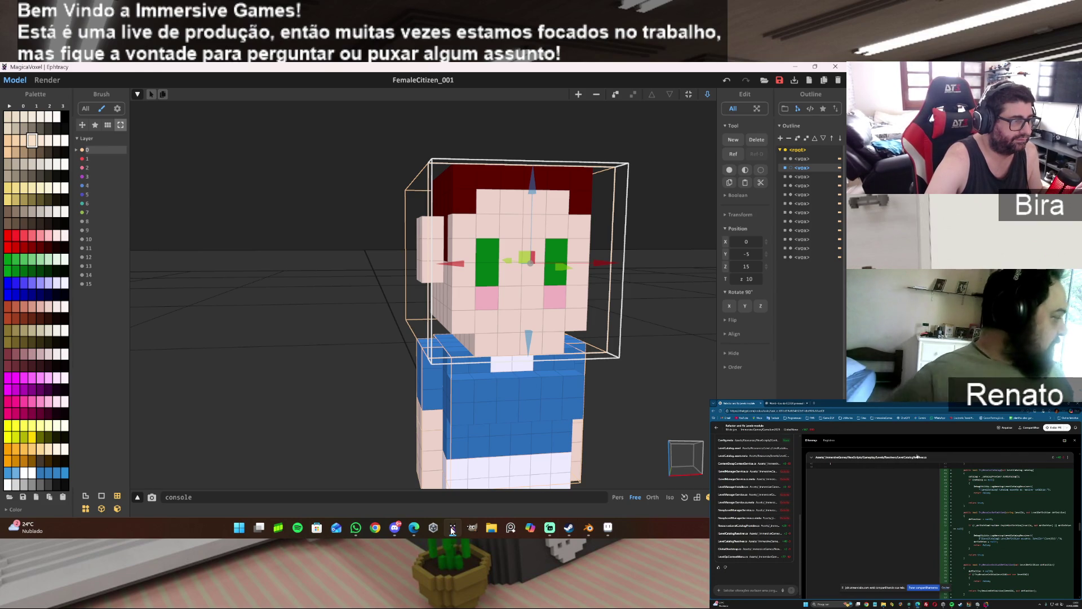
left_click_drag(505, 308, 586, 314)
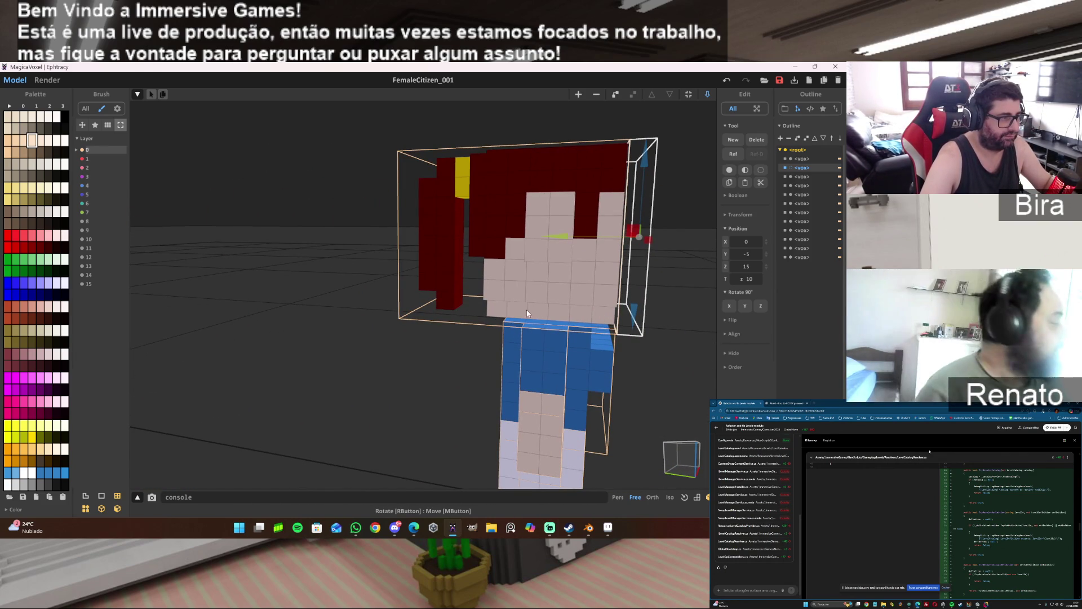
mouse_move(659, 330)
left_mouse_down()
mouse_move(634, 344)
mouse_move(597, 337)
left_mouse_up()
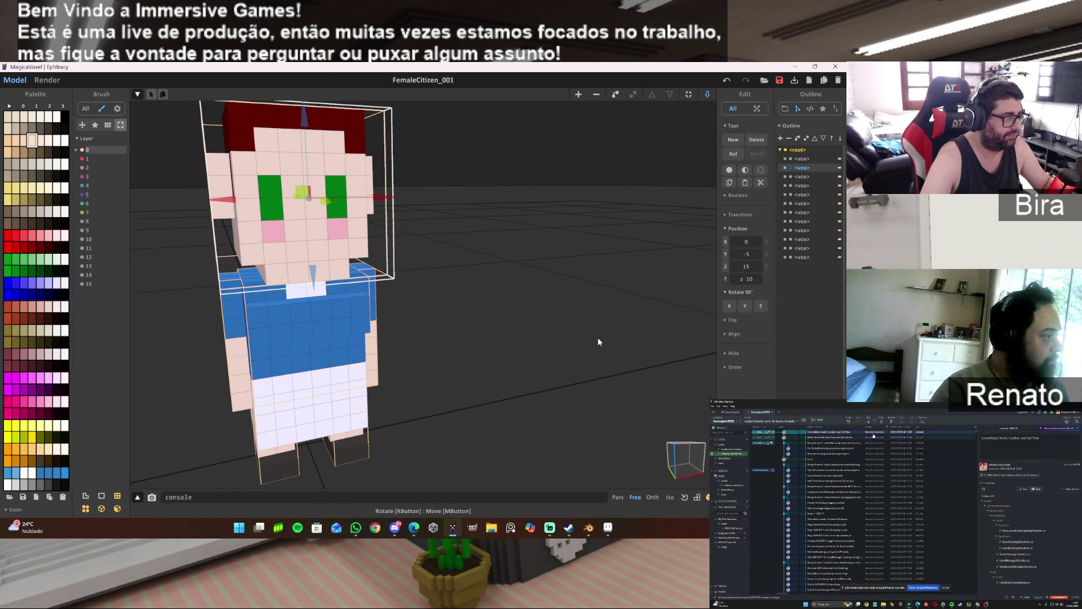
left_click_drag(598, 338, 592, 338)
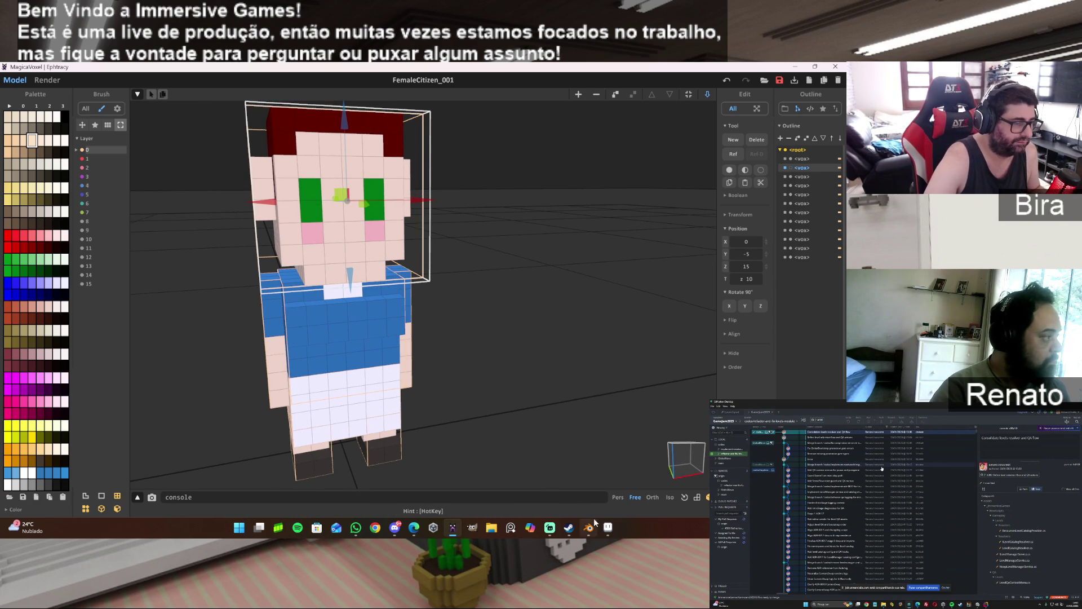
mouse_move(599, 530)
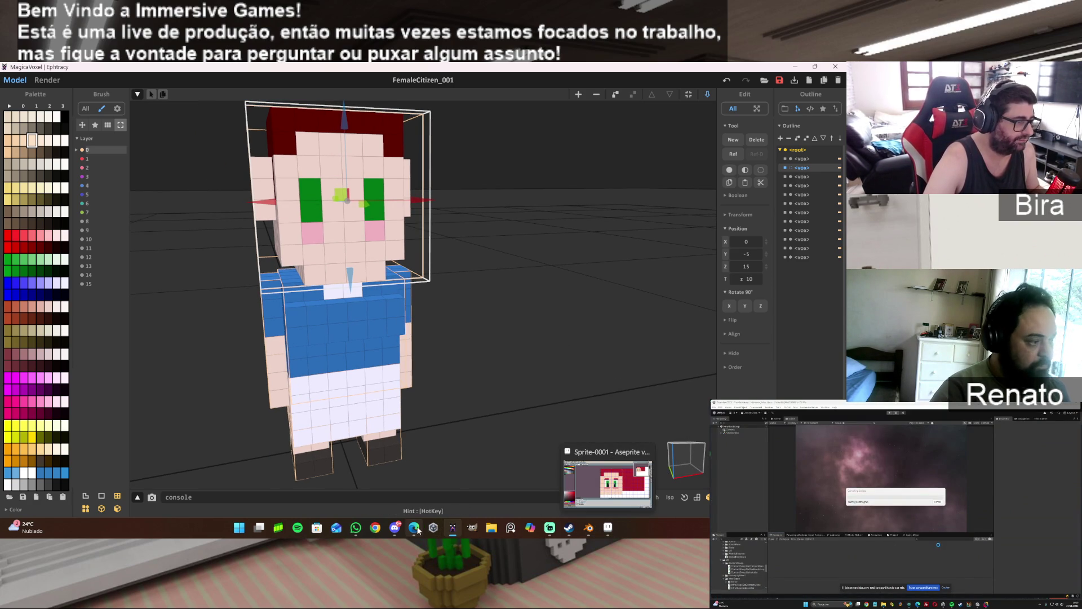
mouse_move(418, 529)
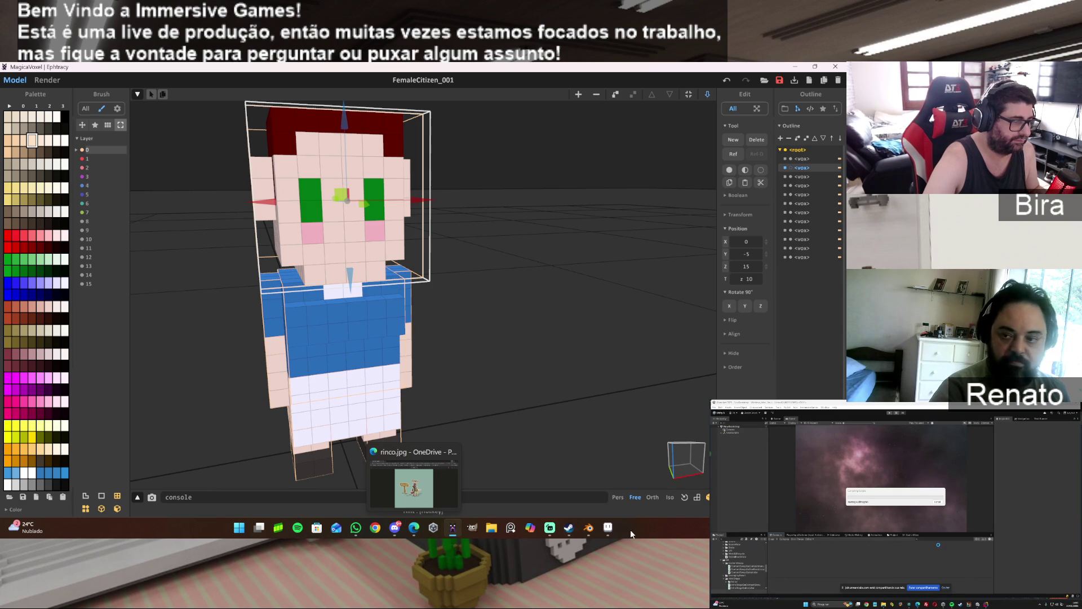
left_click(613, 528)
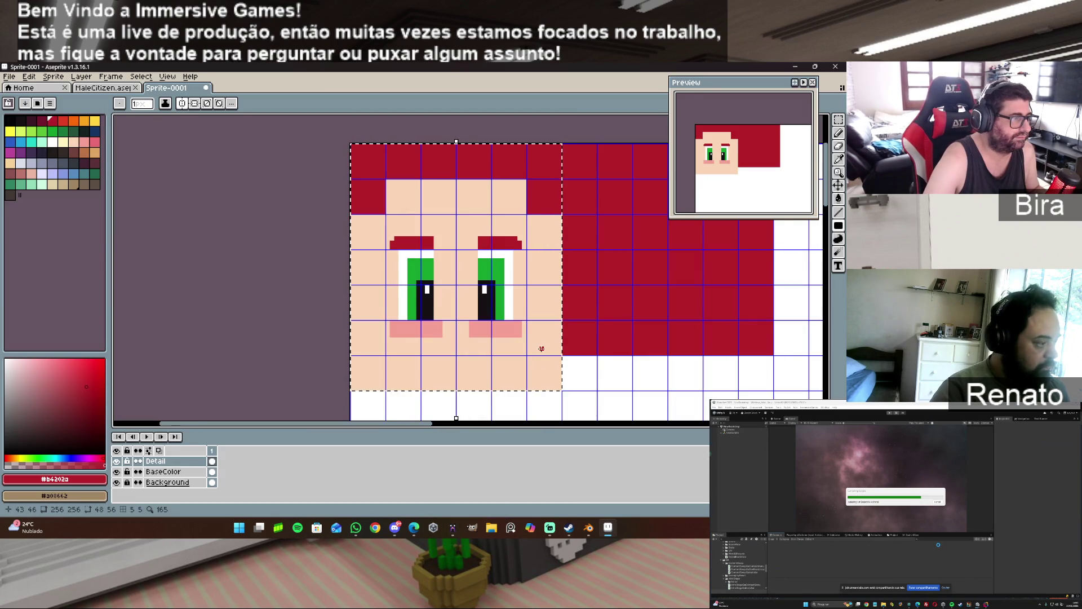
- Hide and reshow the Detail layer, then make BaseColor the active layer
scroll(541, 348, "down", 2)
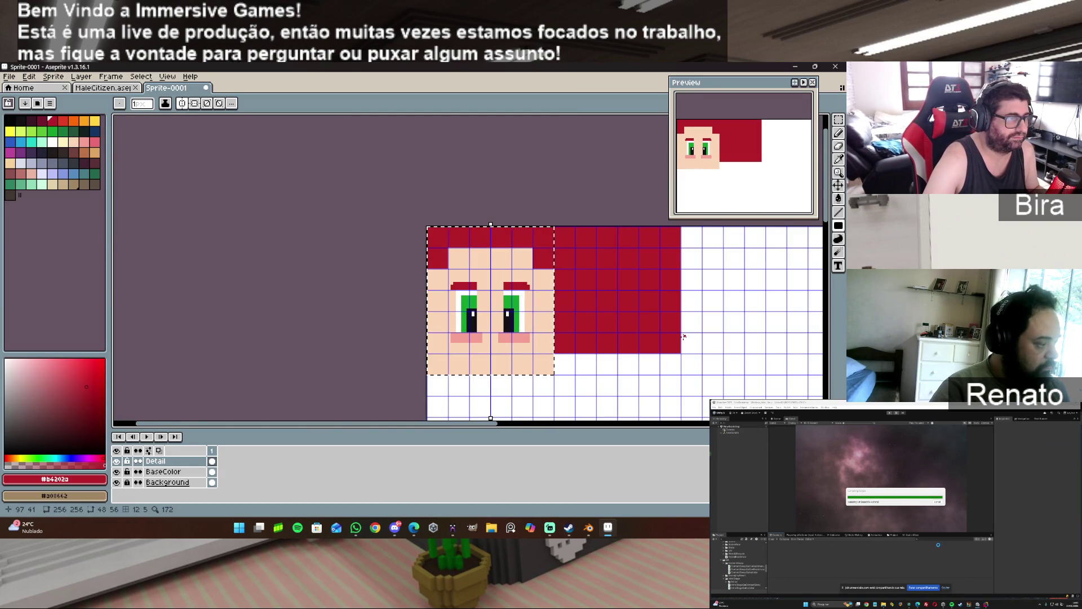
left_click_drag(452, 425, 608, 426)
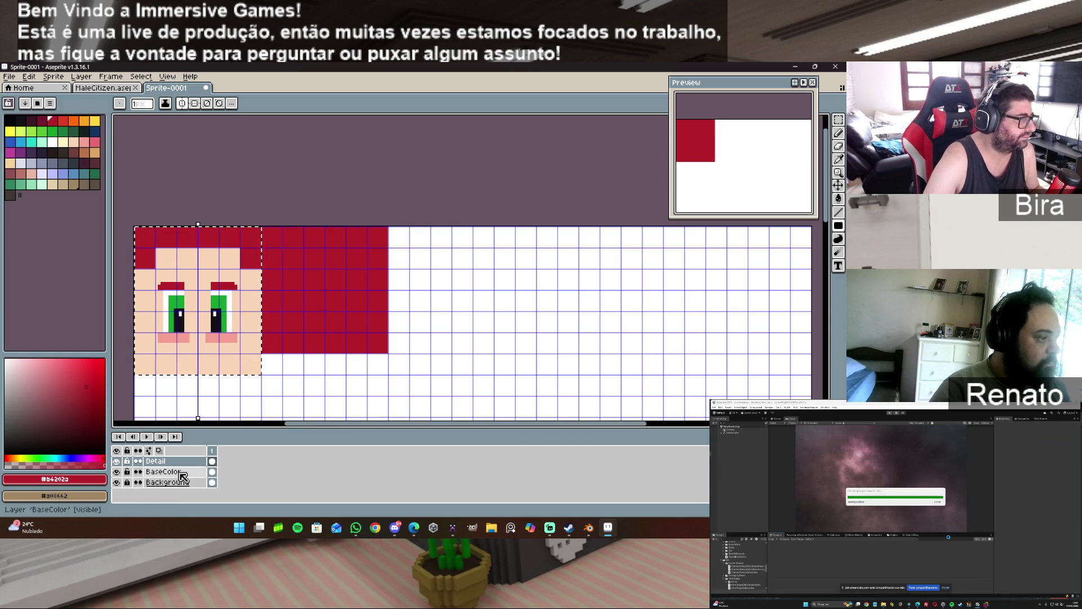
left_click(117, 461)
left_click(117, 461)
left_click(164, 471)
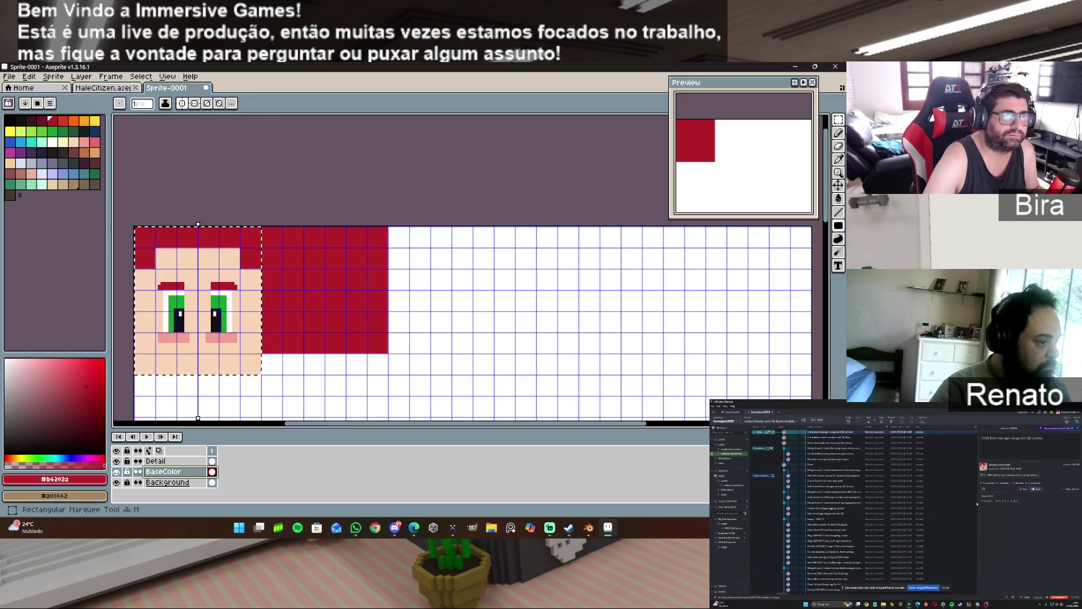
left_click(839, 120)
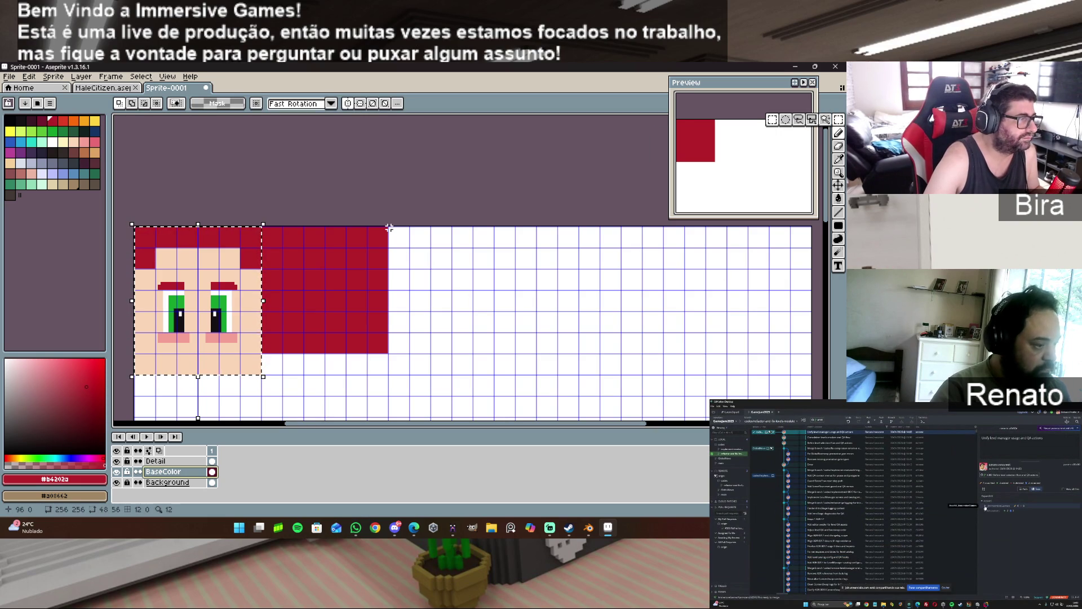
- Select a 48×48 square area beside the red hair block
left_click_drag(388, 227, 511, 355)
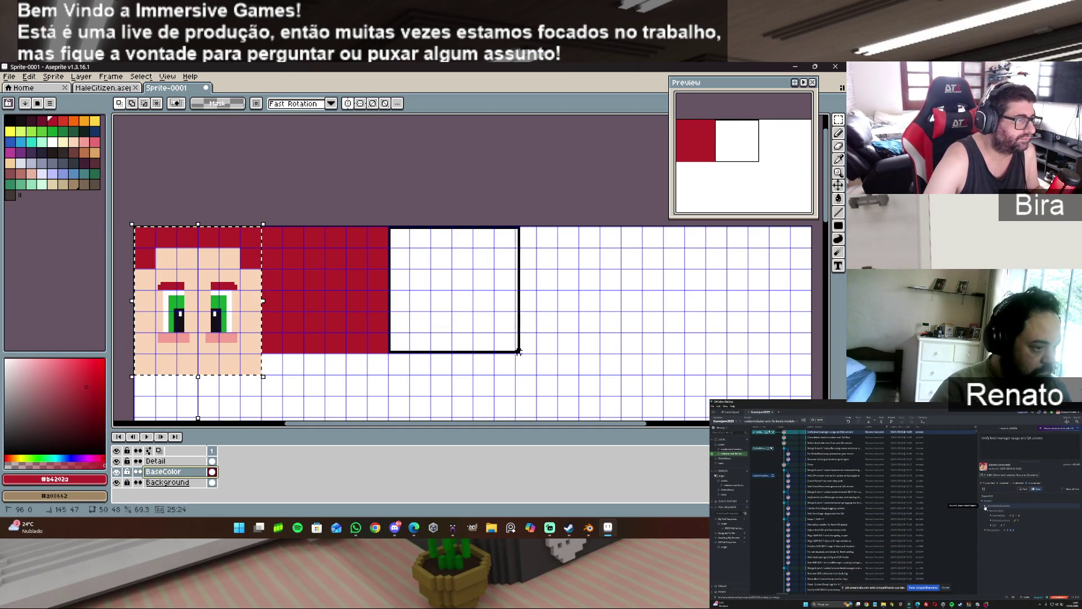
left_click_drag(513, 355, 515, 351)
key("ctrl+d")
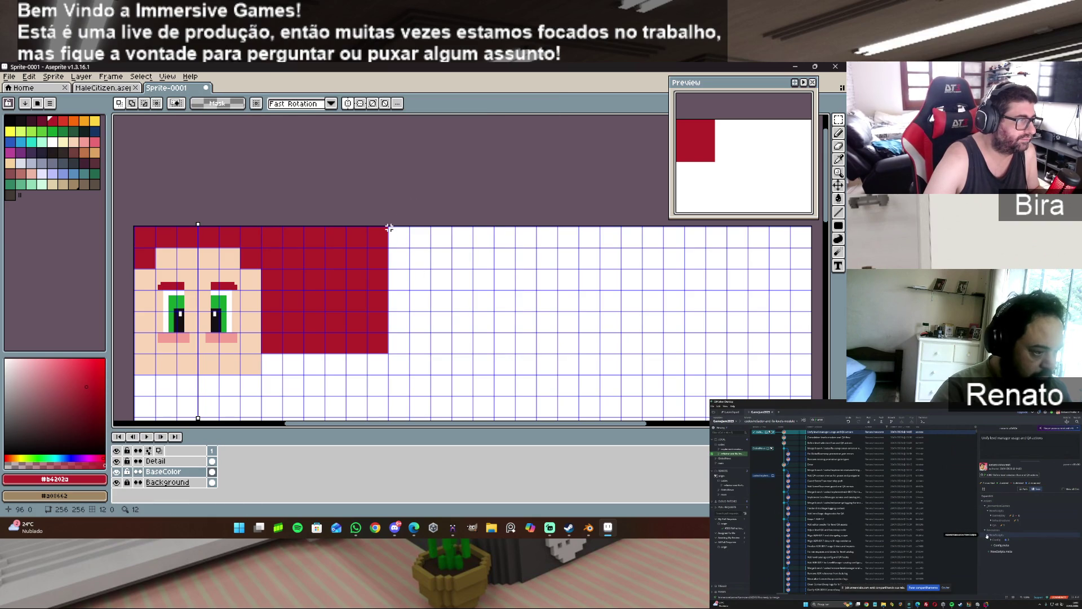
left_click_drag(389, 224, 518, 354)
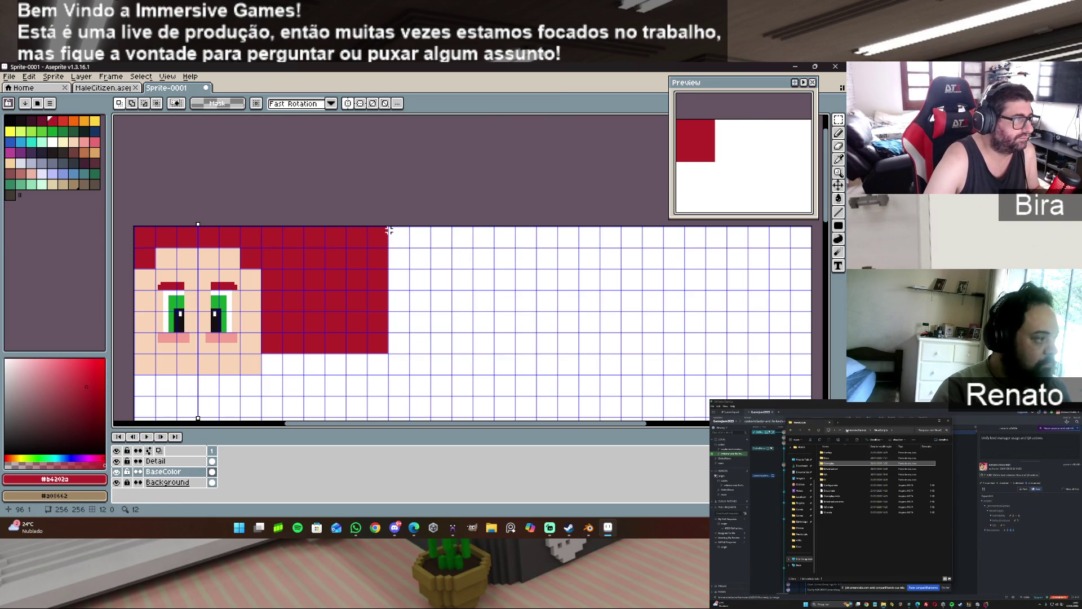
left_click_drag(388, 227, 510, 357)
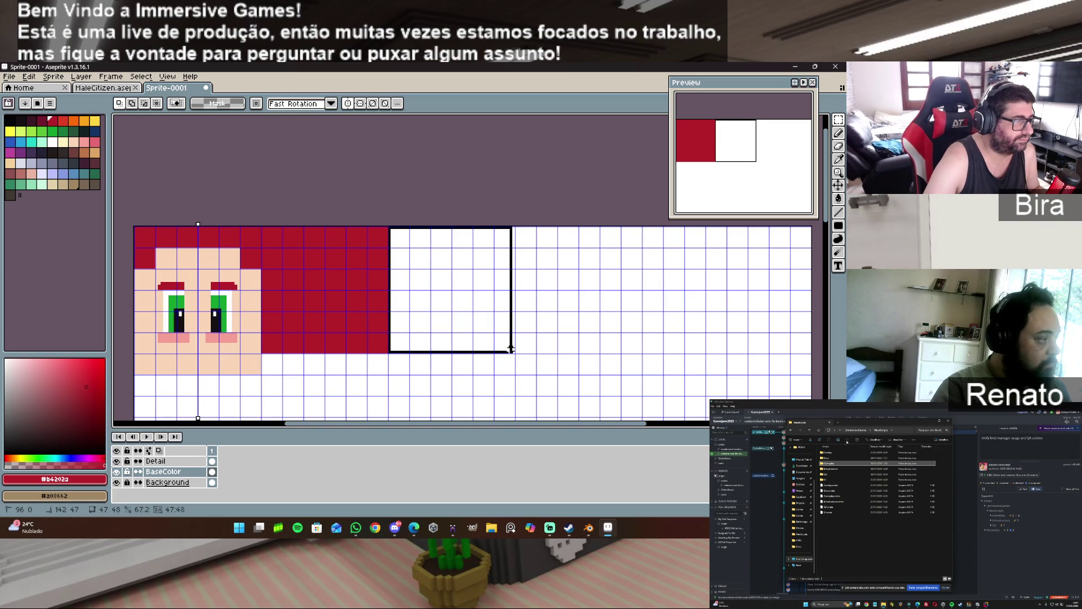
left_click_drag(510, 349, 515, 357)
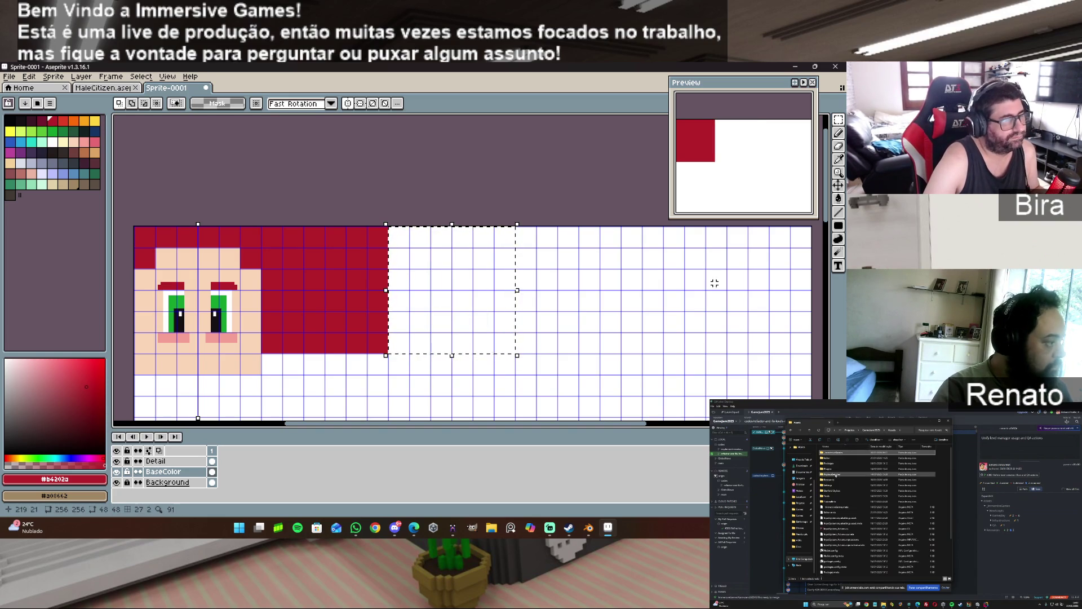
- Eyedrop the #fad6b8 skin tone and bucket-fill the selected square
key("i")
left_click(255, 341)
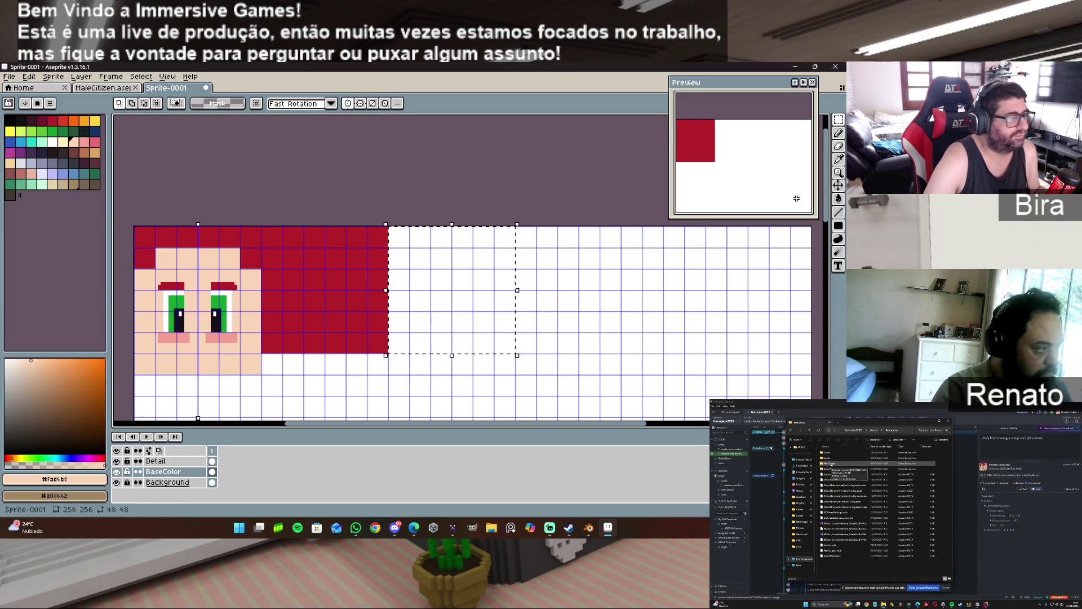
left_click(838, 200)
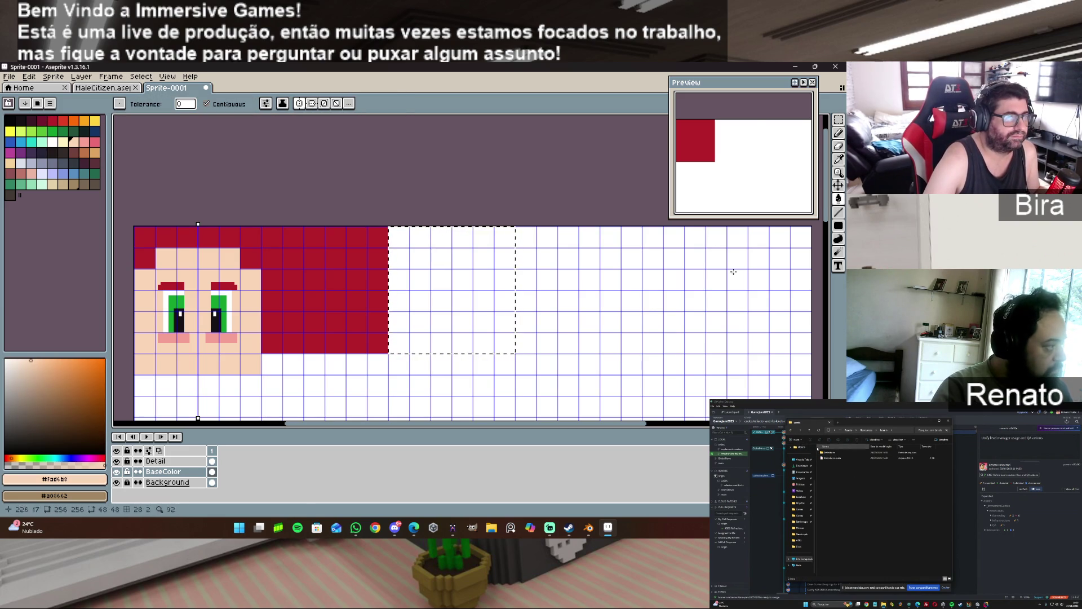
left_click(470, 245)
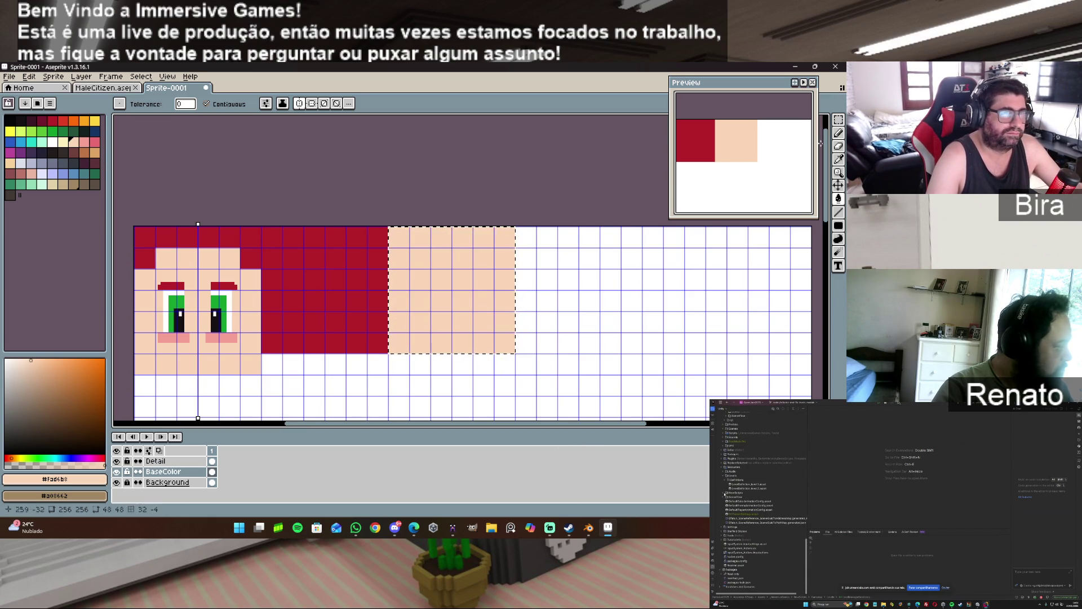
left_click(840, 121)
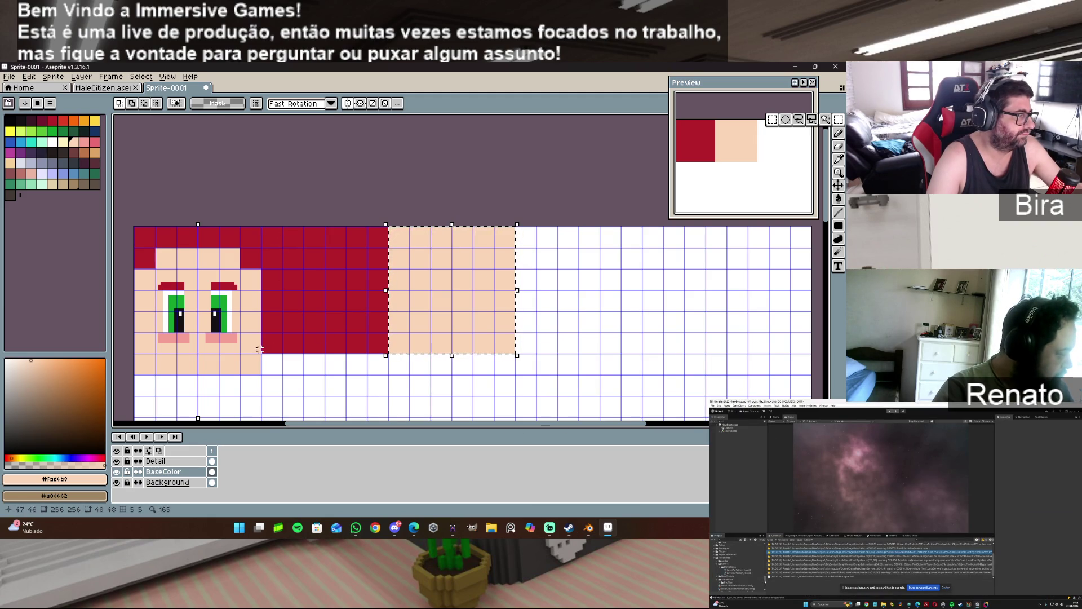
- Move the red and peach blocks right to the upper right, 8 pixels further, and deselect
left_click_drag(262, 227, 515, 353)
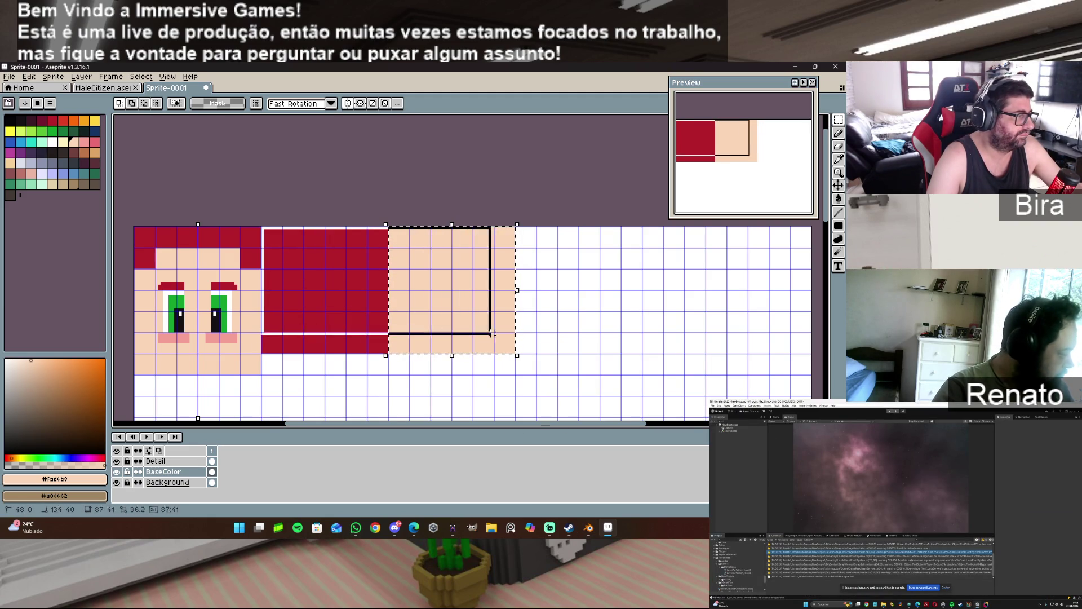
mouse_move(412, 297)
left_mouse_down()
mouse_move(644, 307)
mouse_move(685, 294)
left_mouse_up()
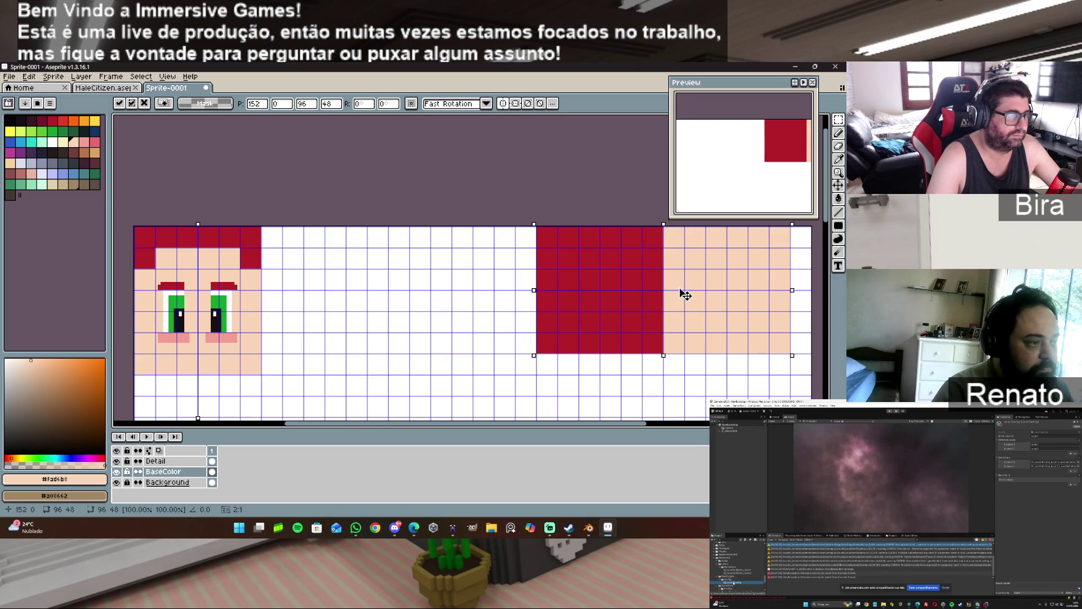
scroll(592, 369, "down", 3)
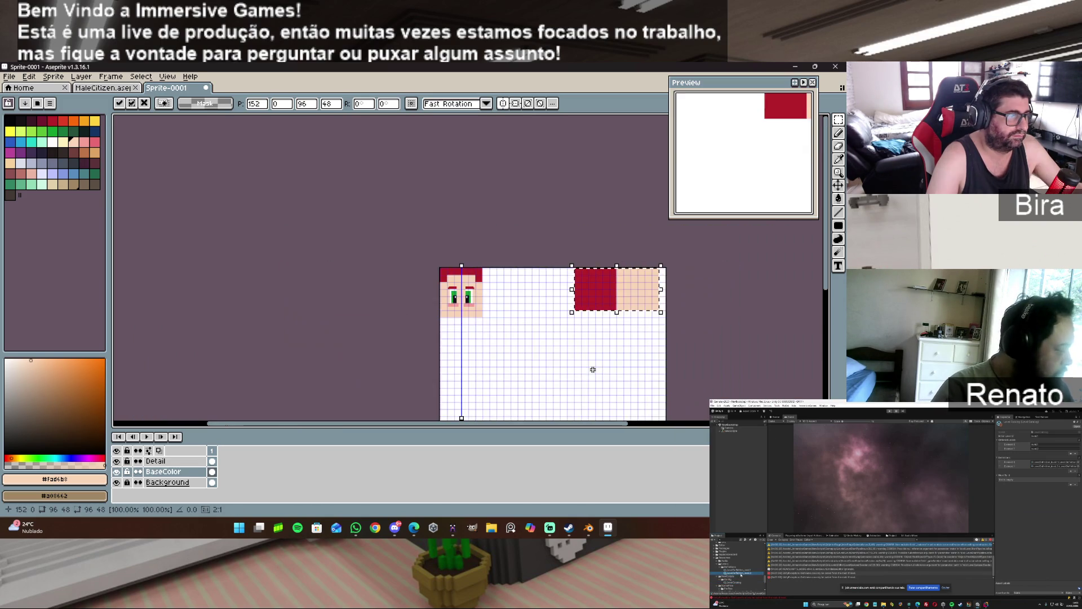
scroll(593, 369, "up", 1)
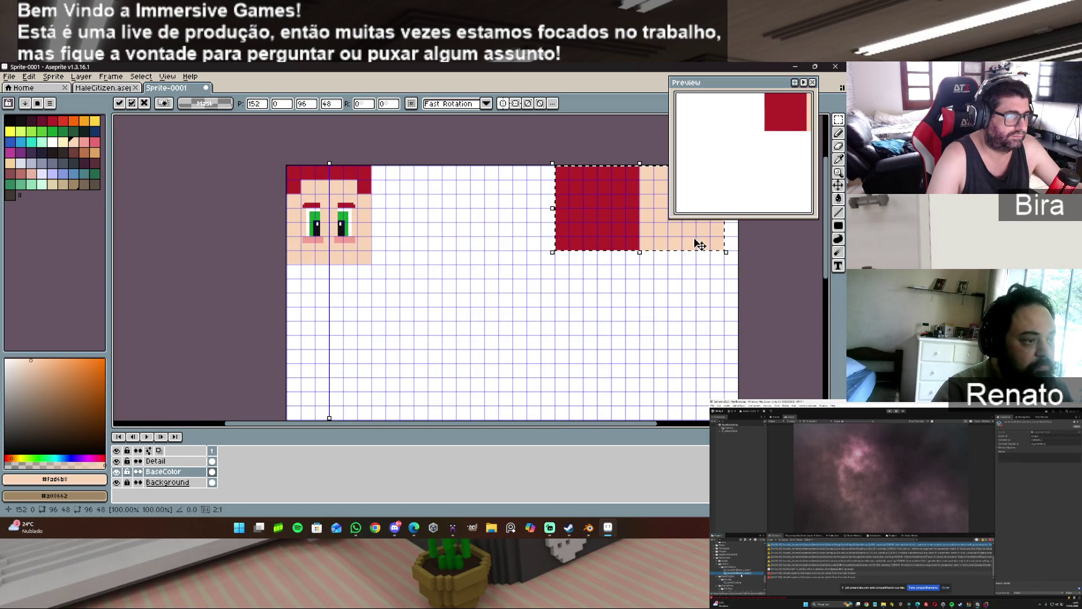
left_click_drag(680, 244, 694, 242)
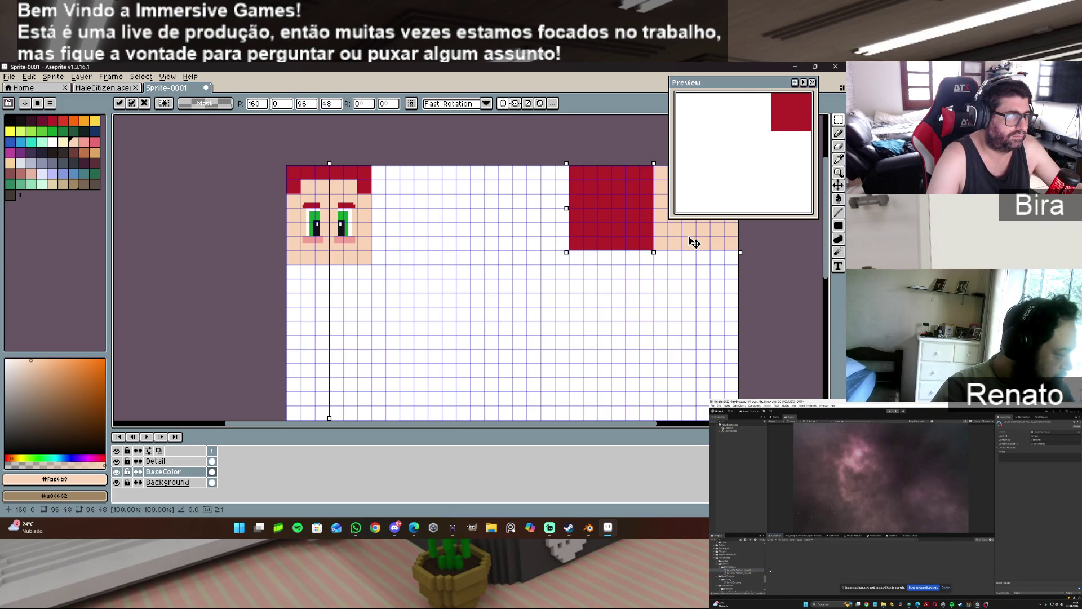
scroll(671, 292, "up", 1)
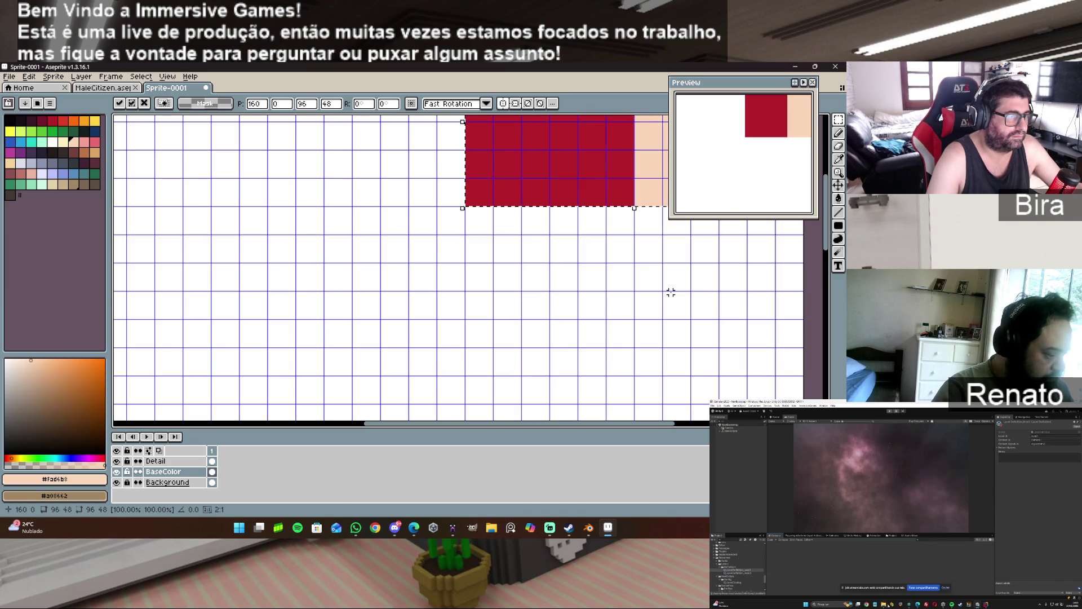
key("ctrl+d")
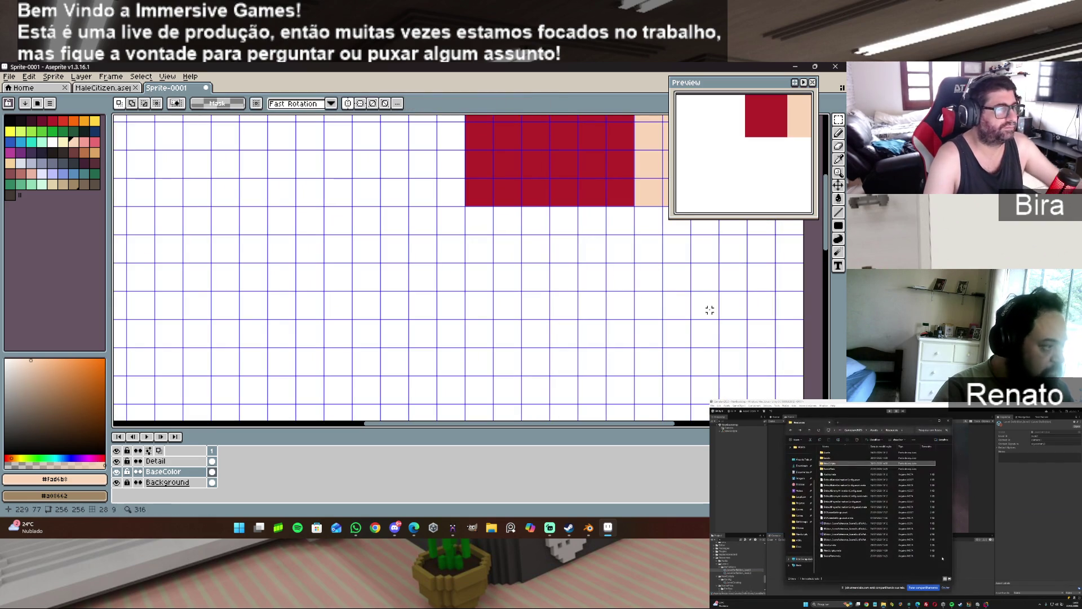
scroll(698, 319, "down", 1)
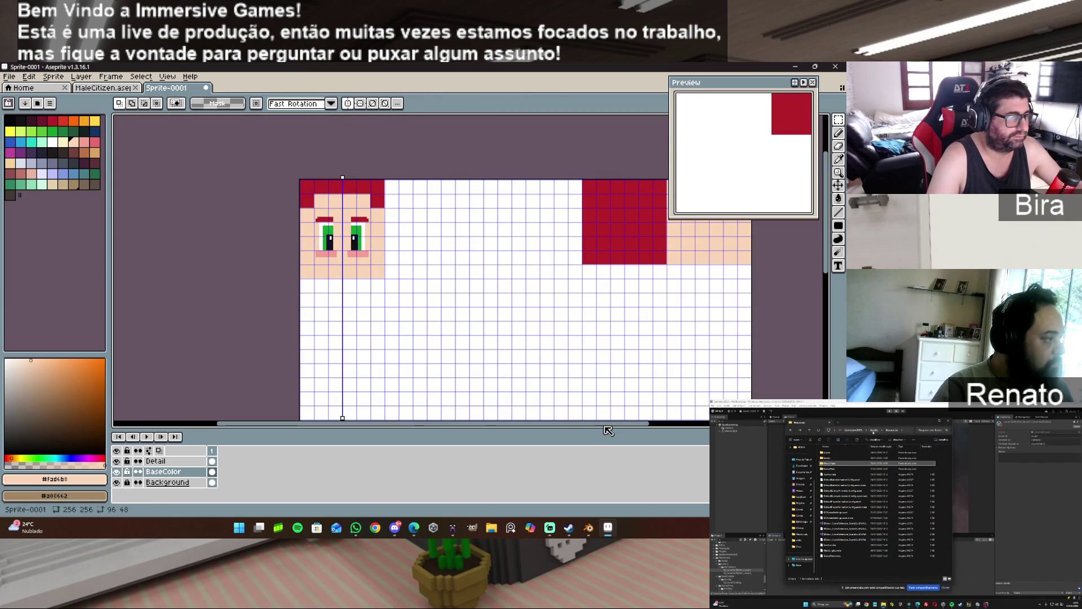
left_click_drag(609, 427, 626, 429)
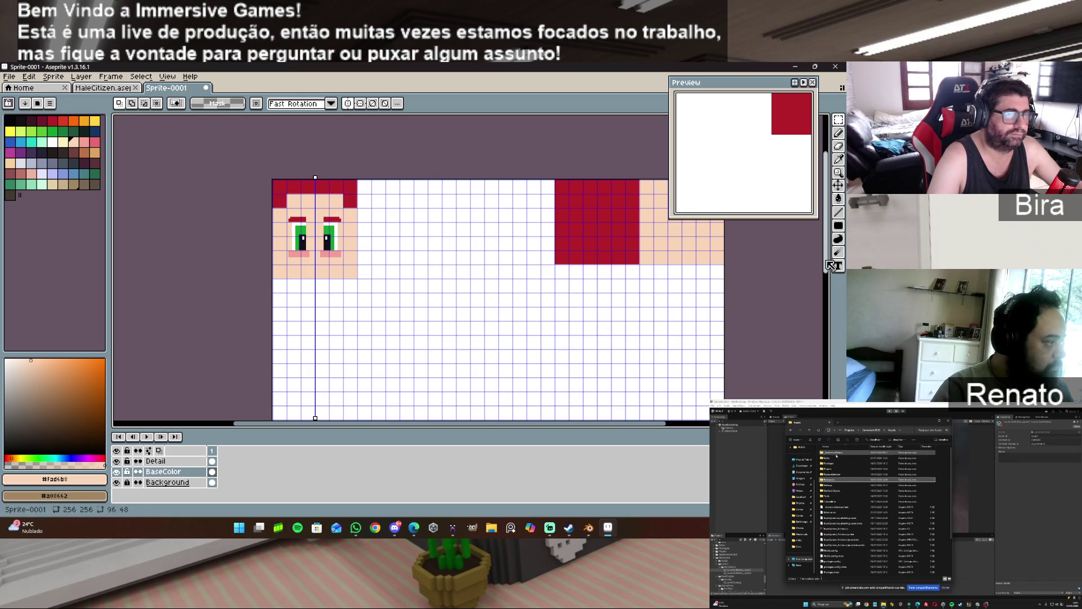
scroll(372, 275, "up", 2)
scroll(372, 274, "up", 1)
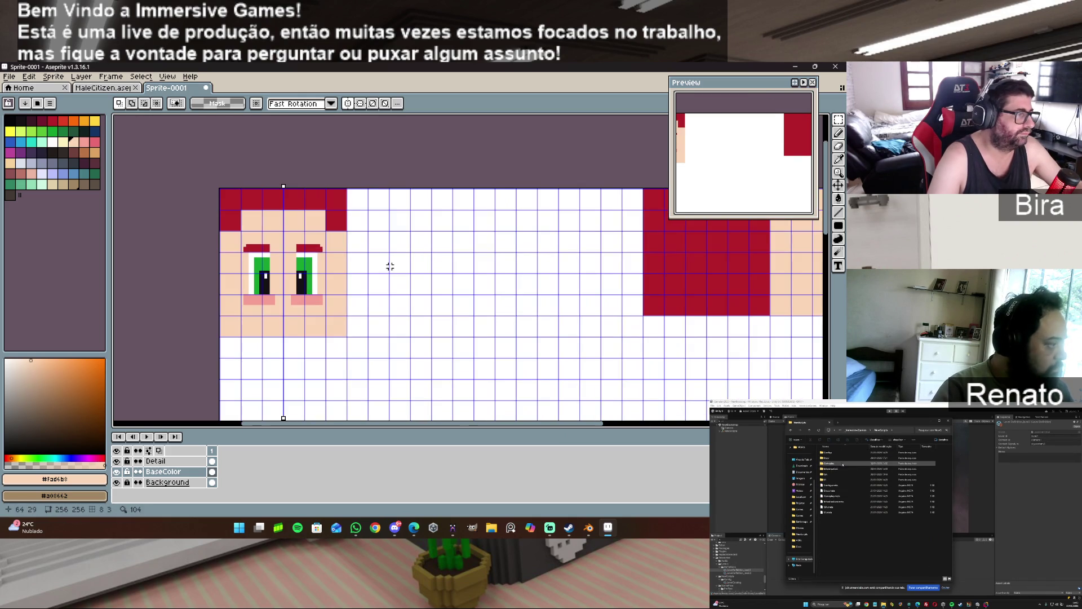
- Bucket-fill a square right of the face with #fad6b8, then pick hair red on the Detail layer
mouse_move(350, 190)
left_mouse_down()
mouse_move(485, 333)
mouse_move(473, 334)
left_mouse_up()
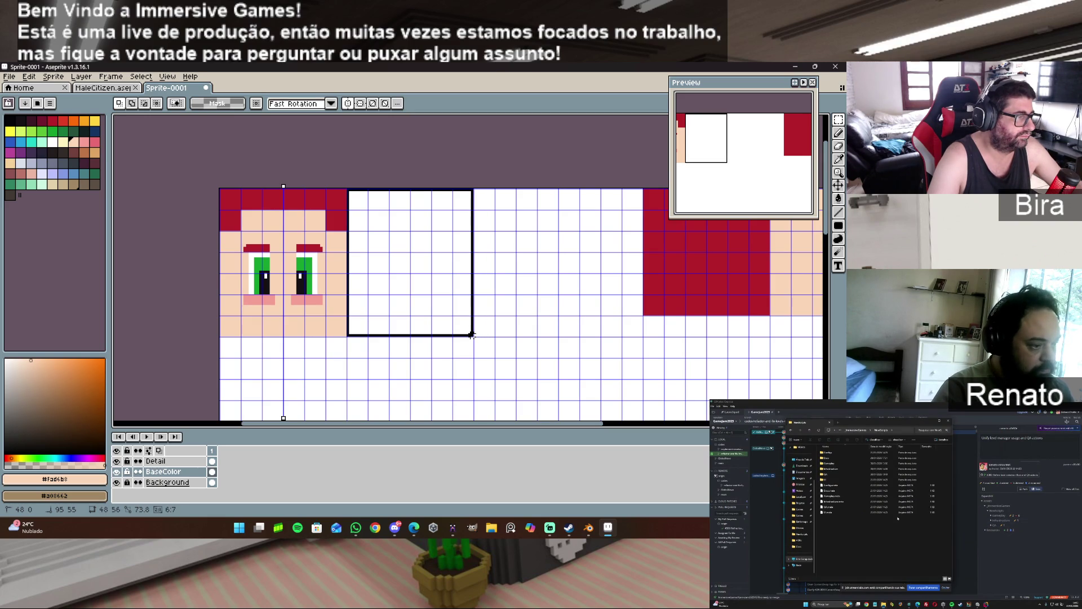
left_click_drag(472, 335, 473, 338)
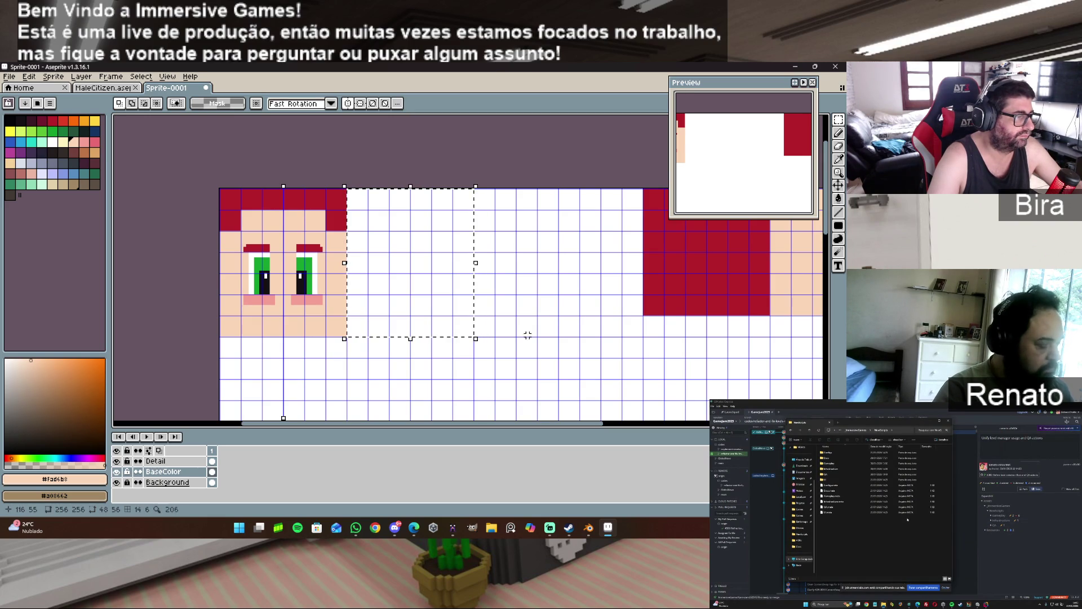
left_click(838, 199)
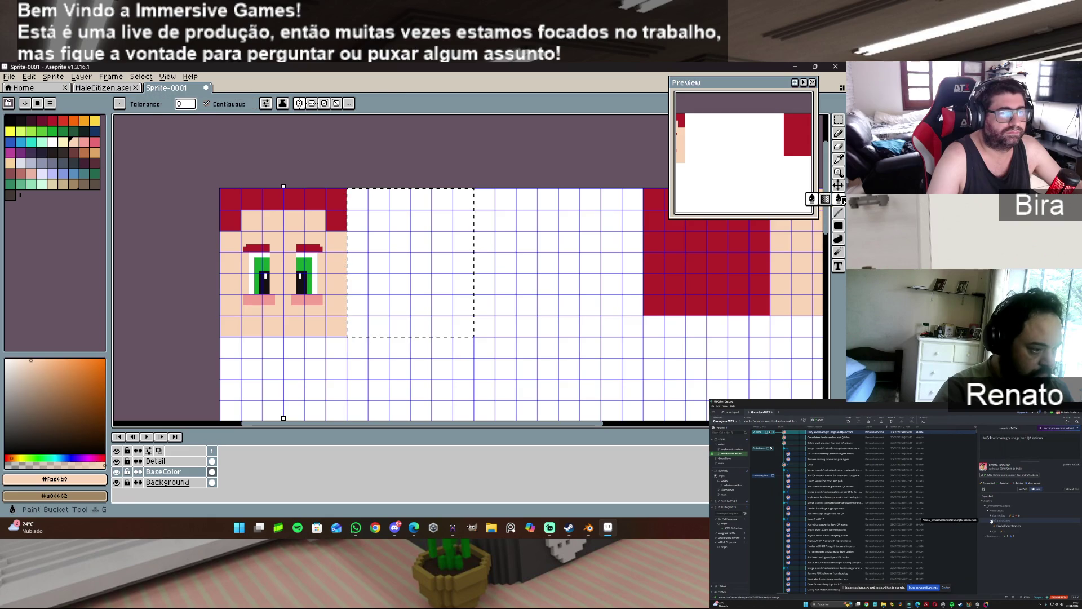
left_click(423, 275)
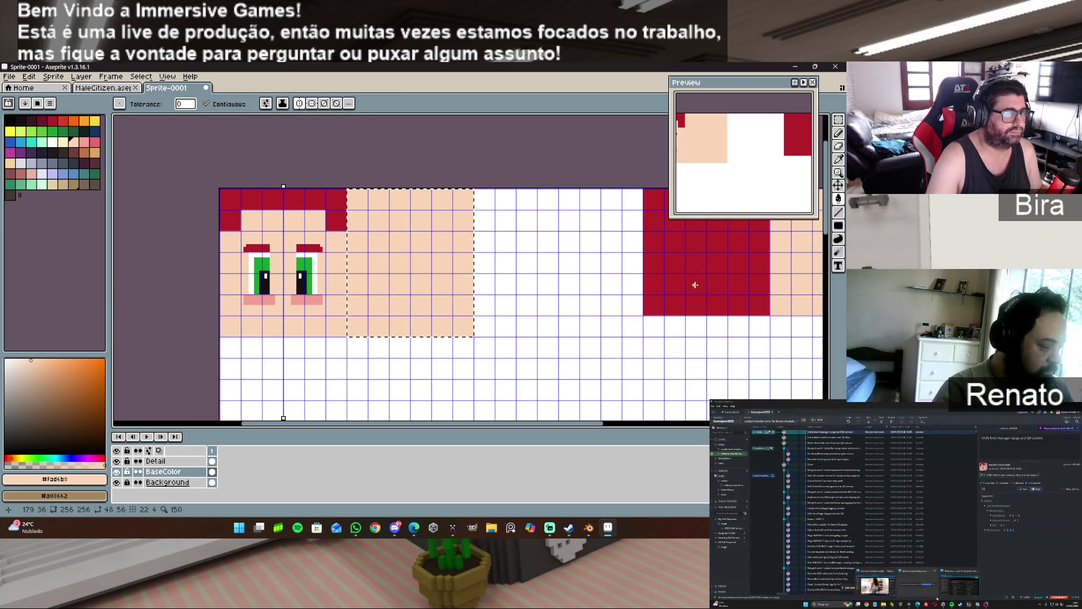
left_click(695, 284, "alt")
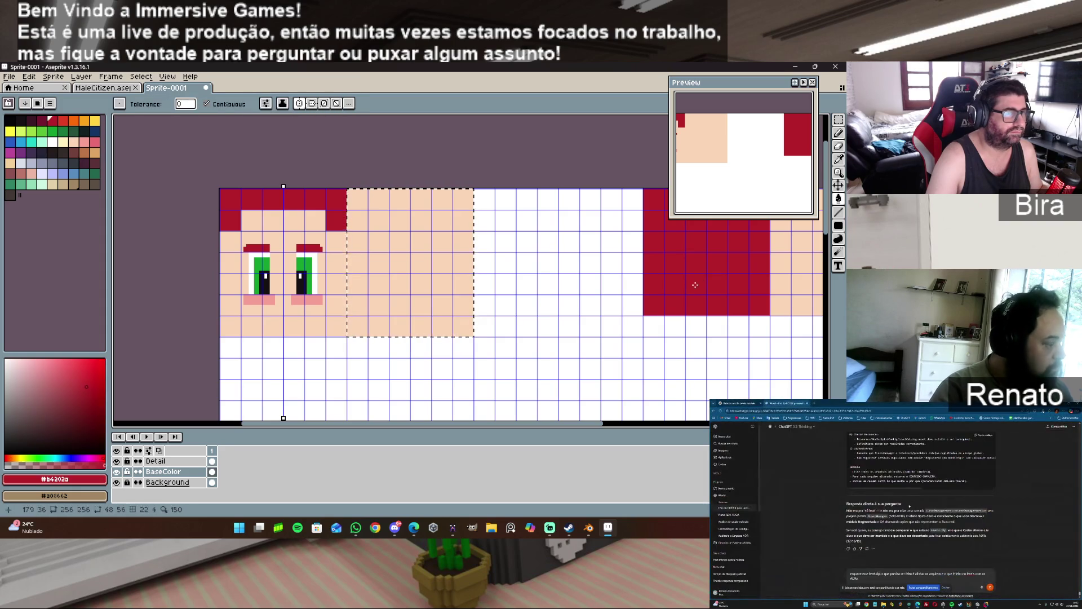
left_click(168, 462)
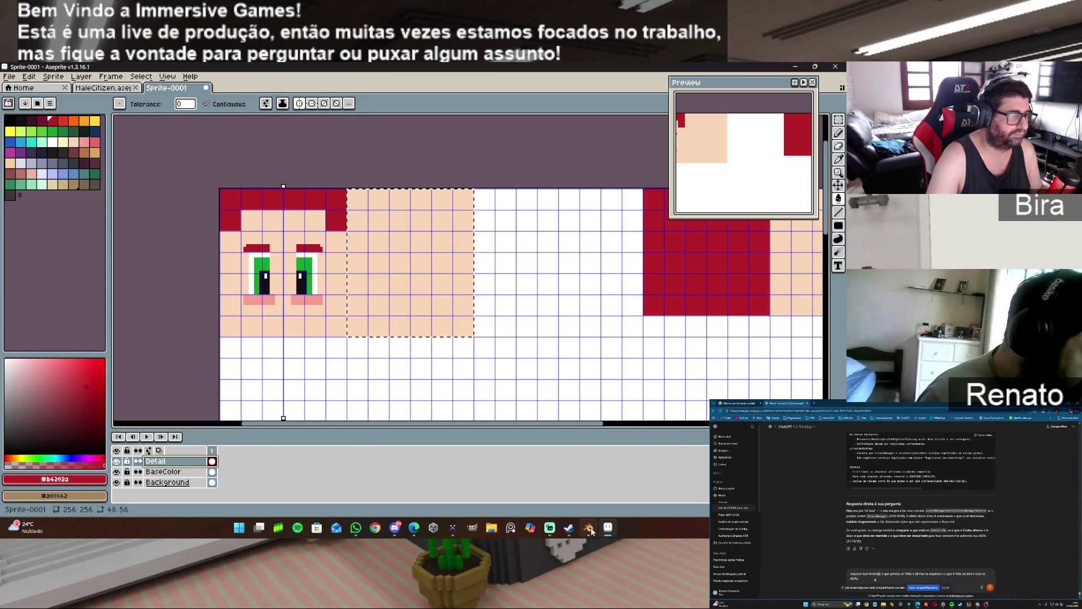
- Orbit and zoom around the FemaleCitizen_001 head in MagicaVoxel, then return to Aseprite
mouse_move(588, 527)
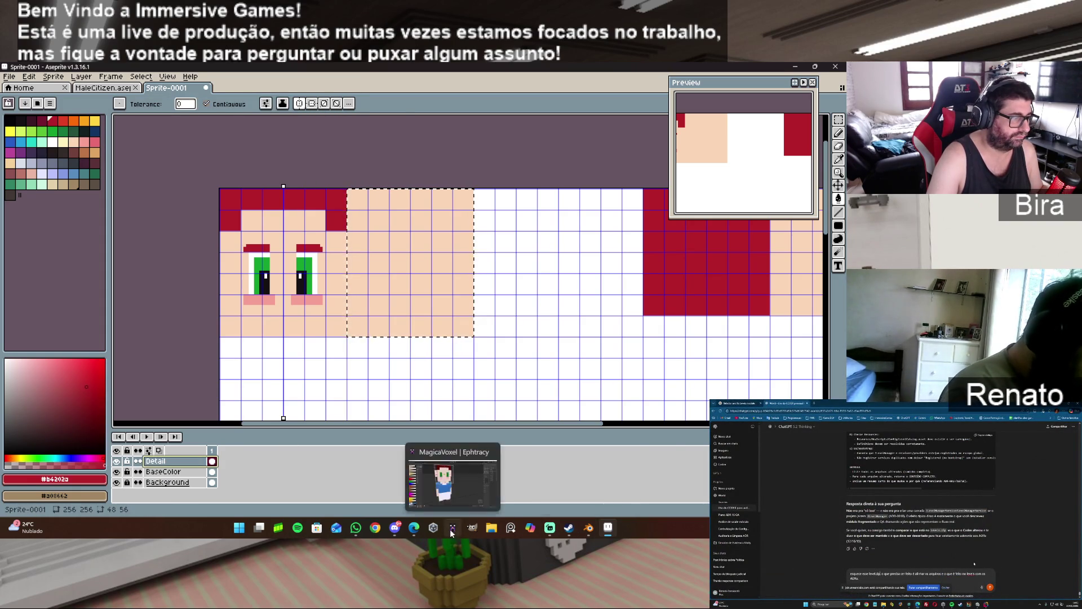
left_click(452, 528)
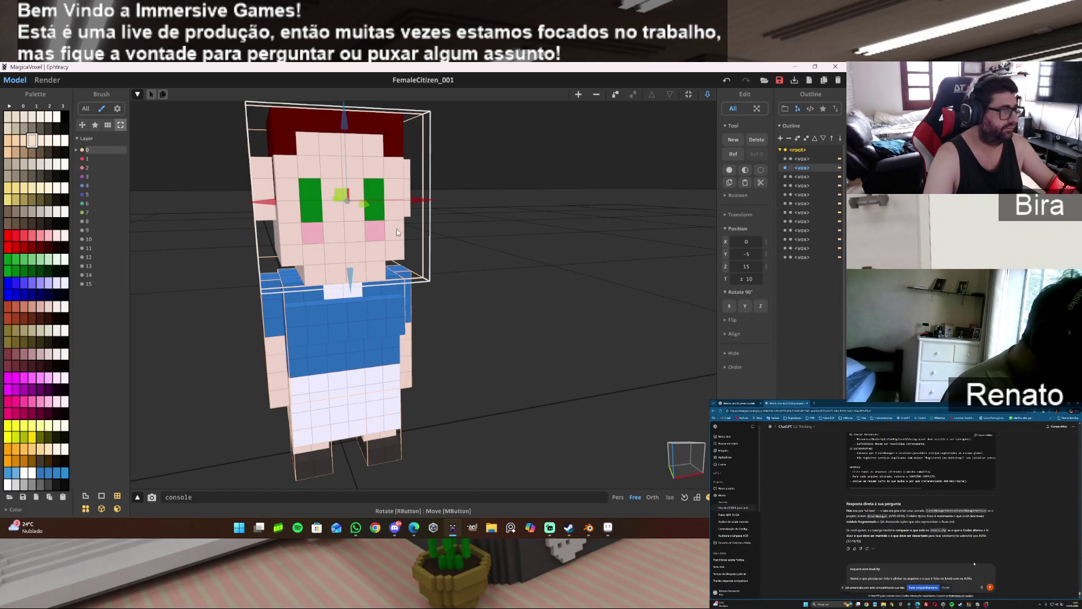
left_click_drag(435, 269, 370, 228)
scroll(461, 229, "up", 3)
scroll(477, 224, "down", 5)
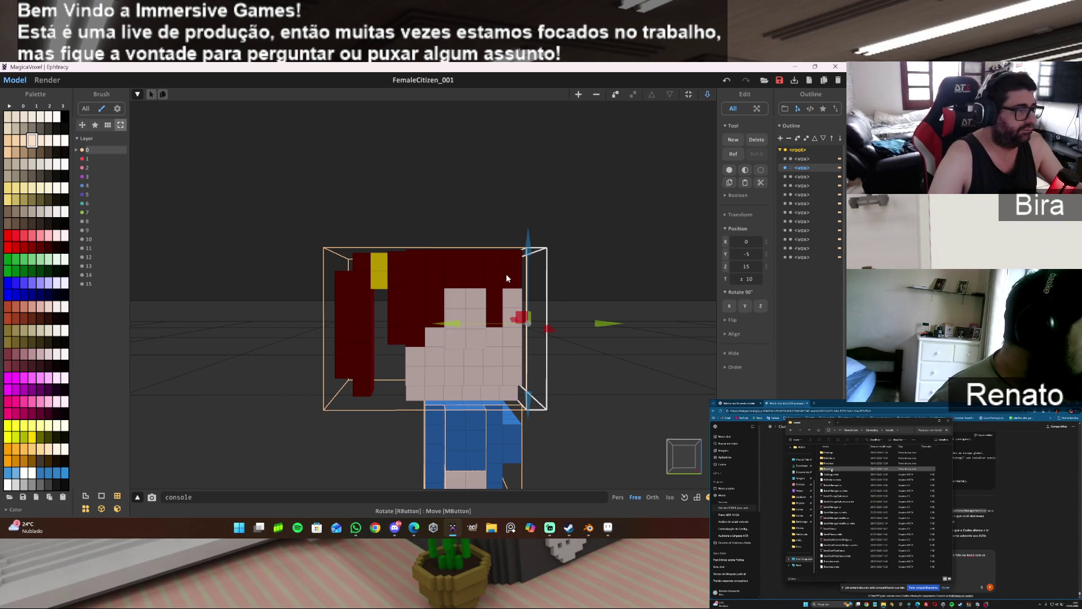
scroll(506, 279, "up", 2)
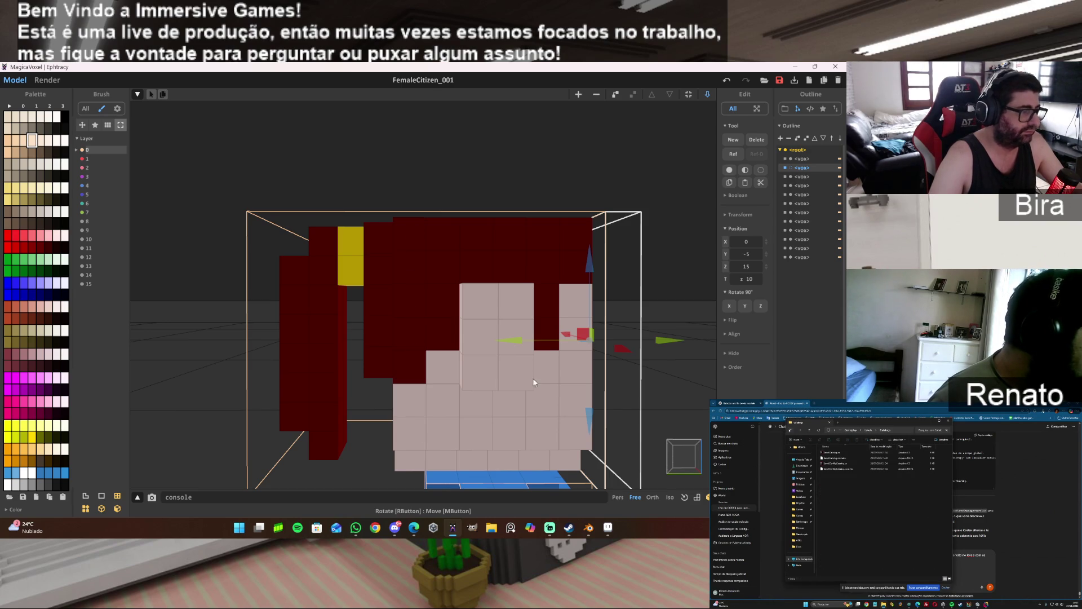
mouse_move(612, 528)
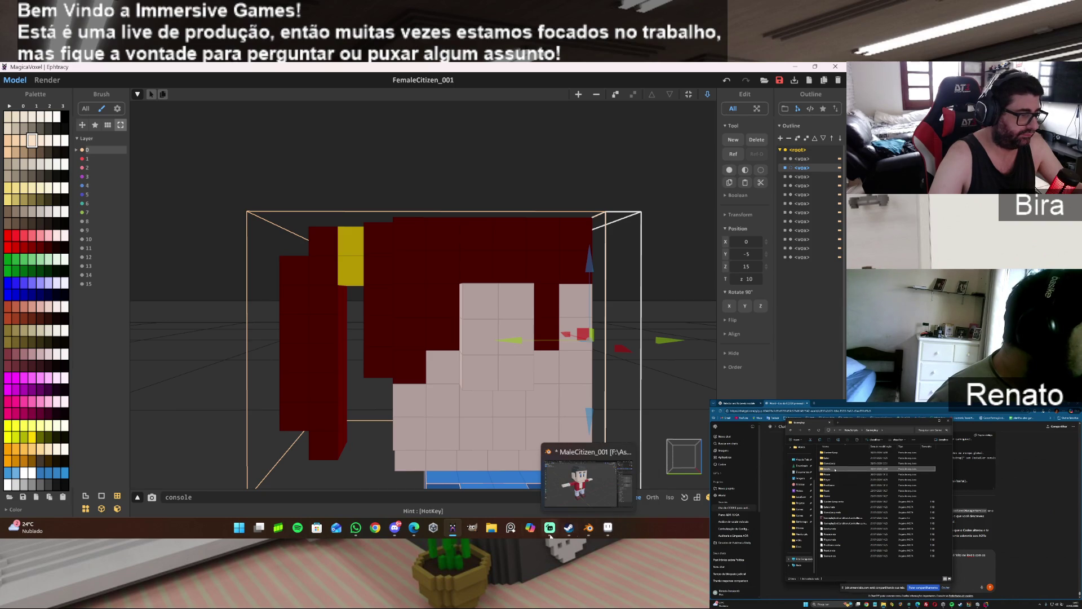
left_click(608, 529)
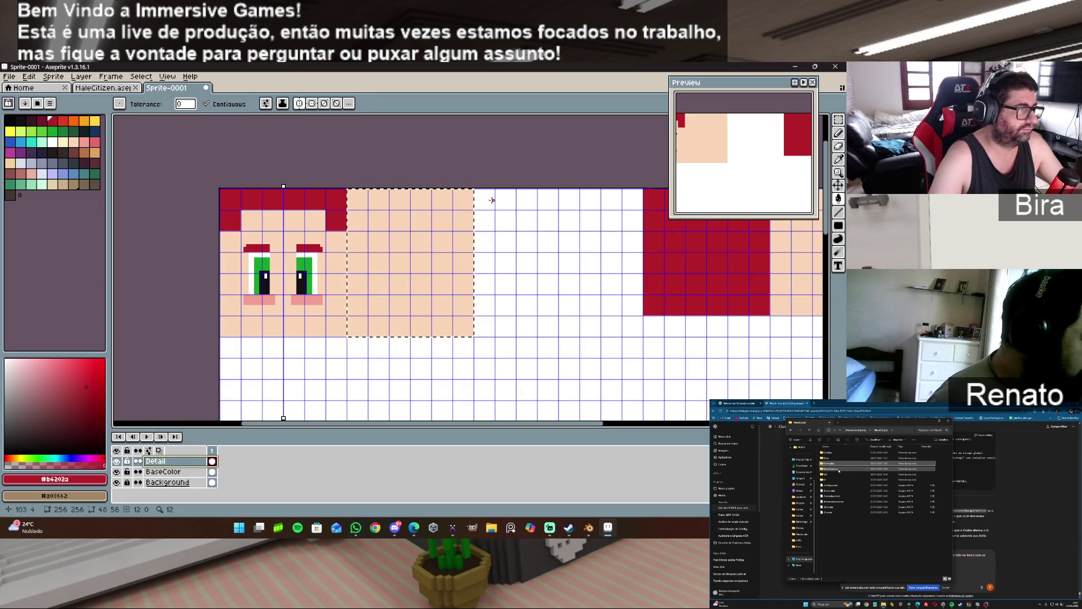
- Paint two dark-red hair rows across the top of the new skin square
left_click(838, 225)
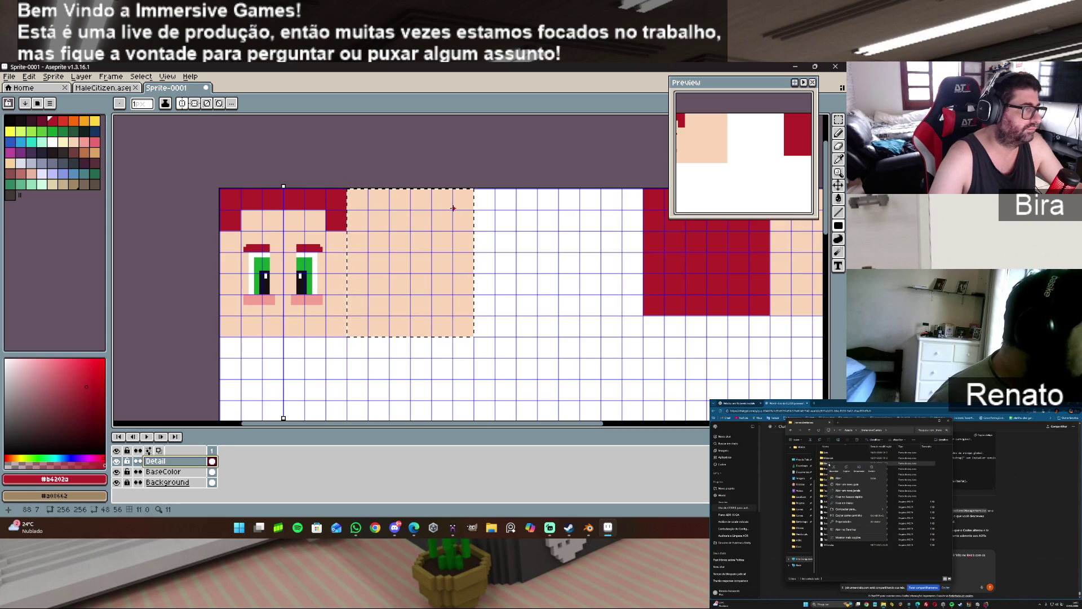
scroll(363, 200, "up", 2)
scroll(356, 203, "down", 1)
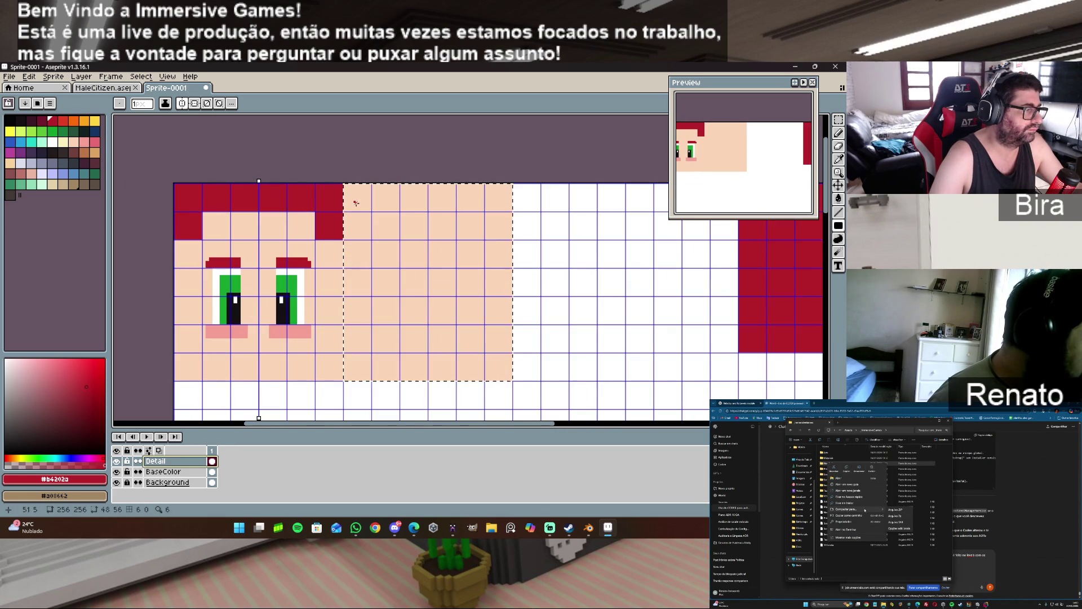
left_click_drag(345, 183, 511, 209)
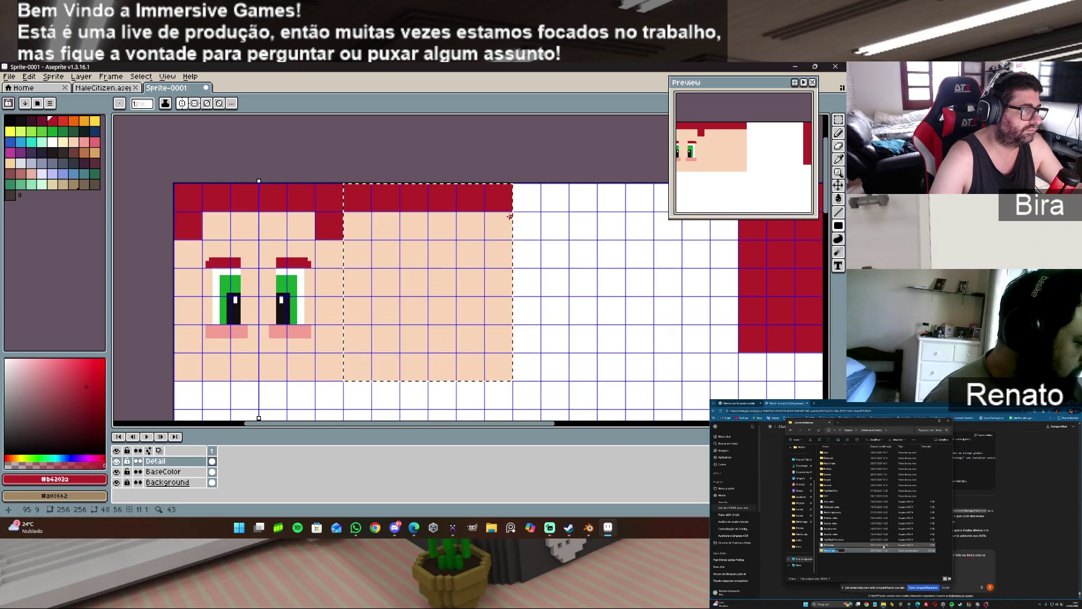
mouse_move(510, 213)
left_mouse_down()
mouse_move(454, 240)
mouse_move(346, 239)
left_mouse_up()
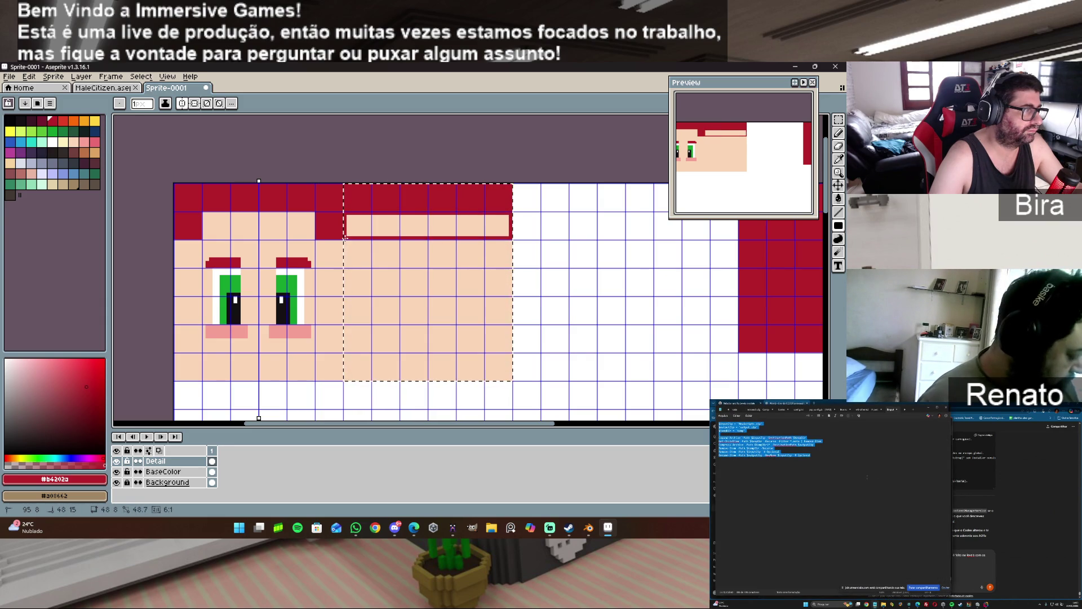
left_click_drag(346, 238, 345, 239)
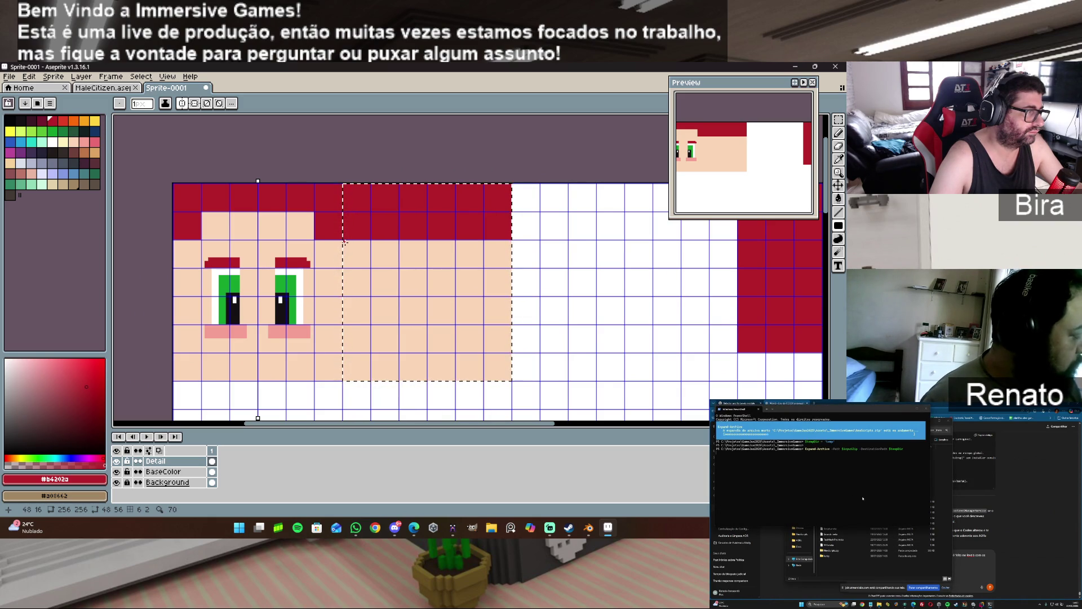
- Add a vertical red hair strip and a fringe block on its left, checking in MagicaVoxel
left_click_drag(345, 241, 370, 323)
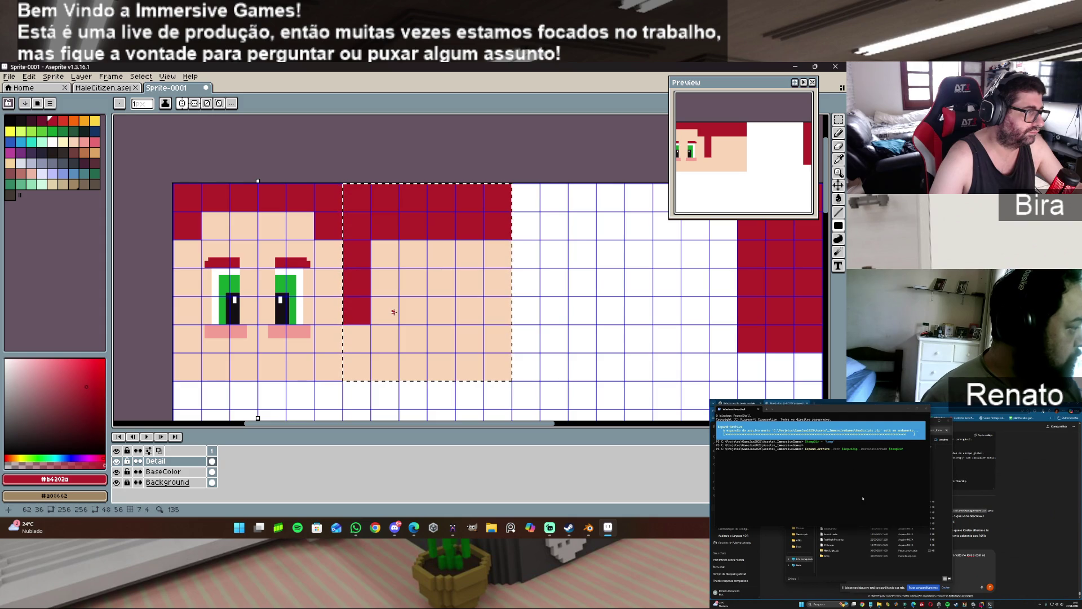
left_click_drag(370, 241, 397, 294)
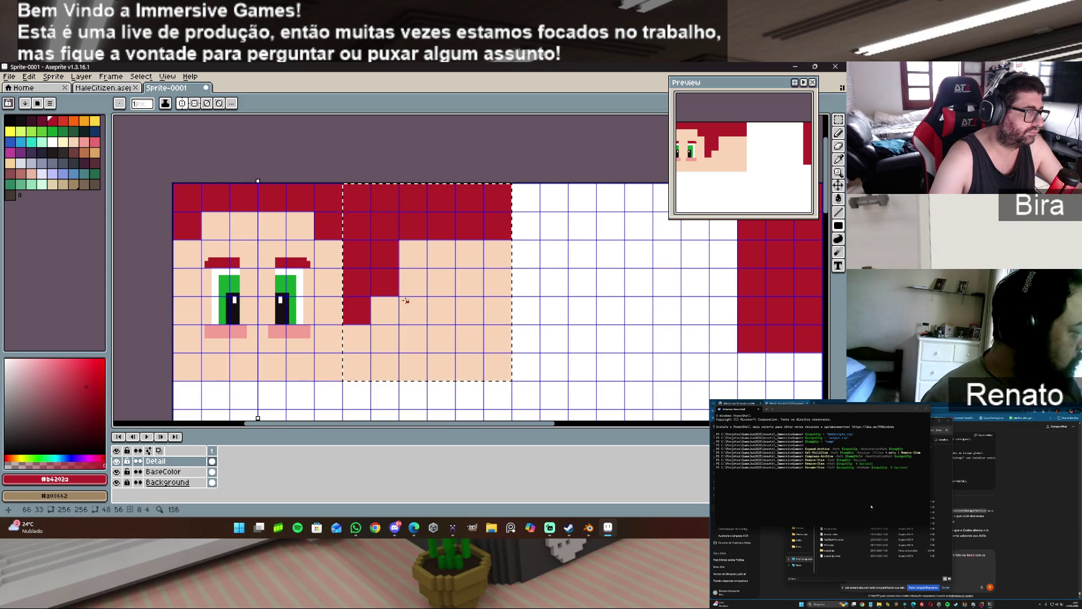
left_click(454, 527)
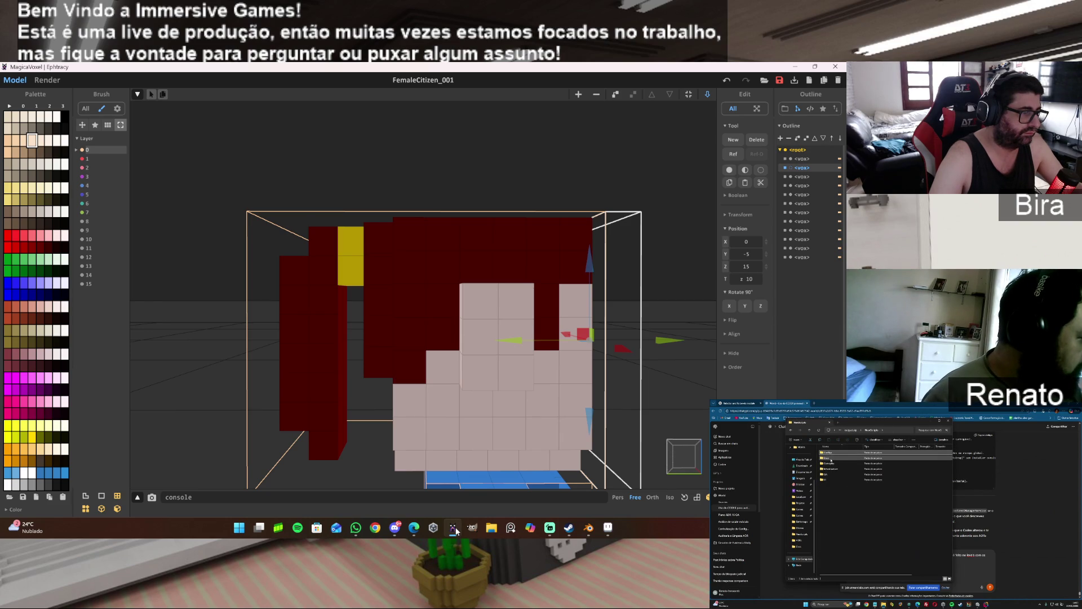
left_click(454, 529)
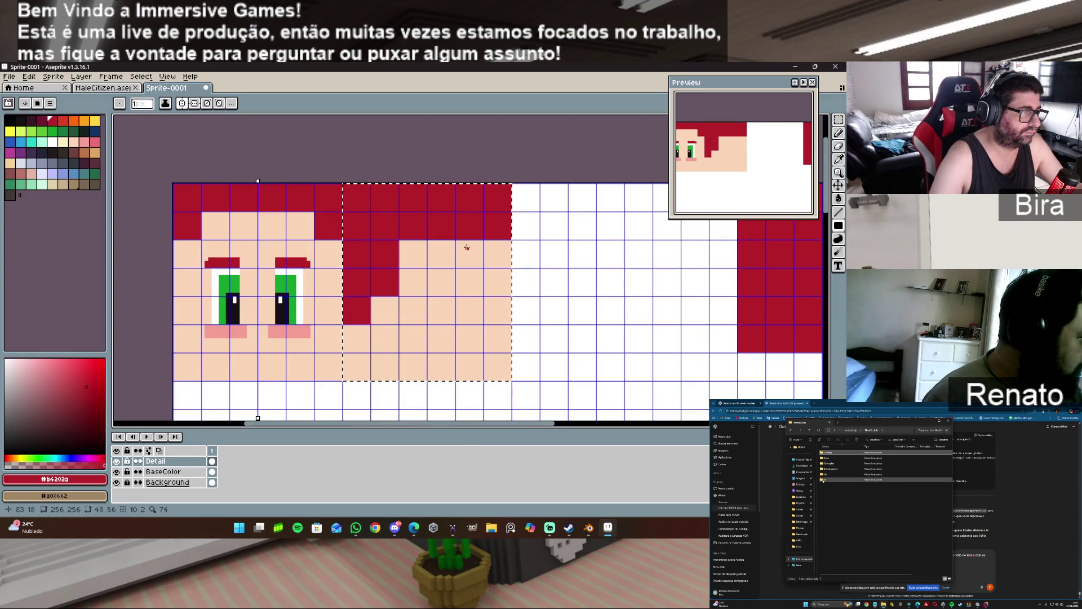
- Draw a second, shorter dark-red strand hanging from the fringe with a filled rectangle
left_click_drag(459, 239, 483, 294)
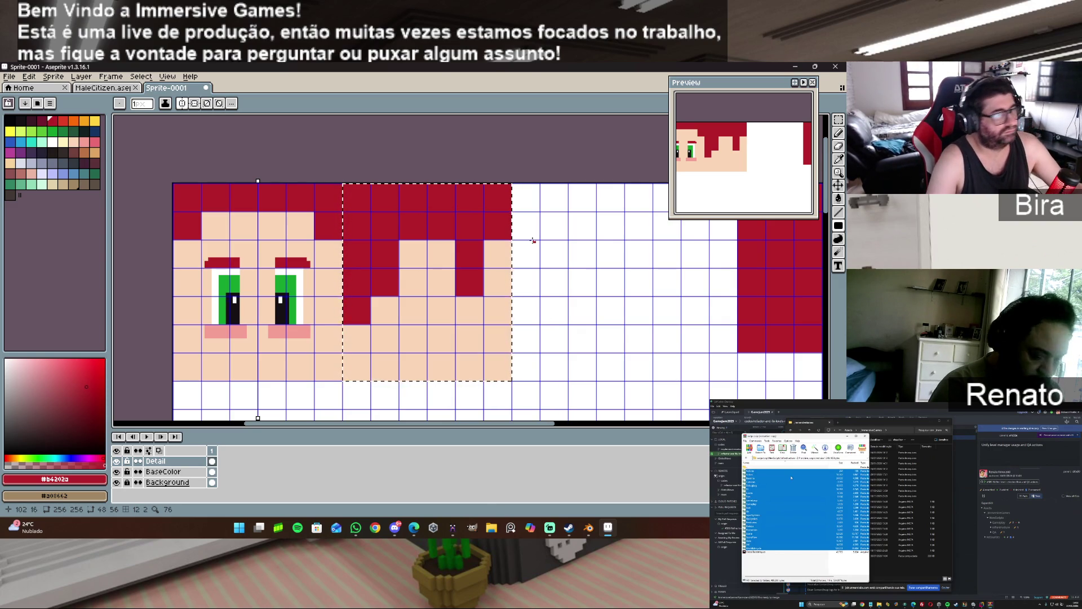
- Move the selected fringe onto the blank section right of the face and mirror it horizontally
scroll(542, 348, "down", 1)
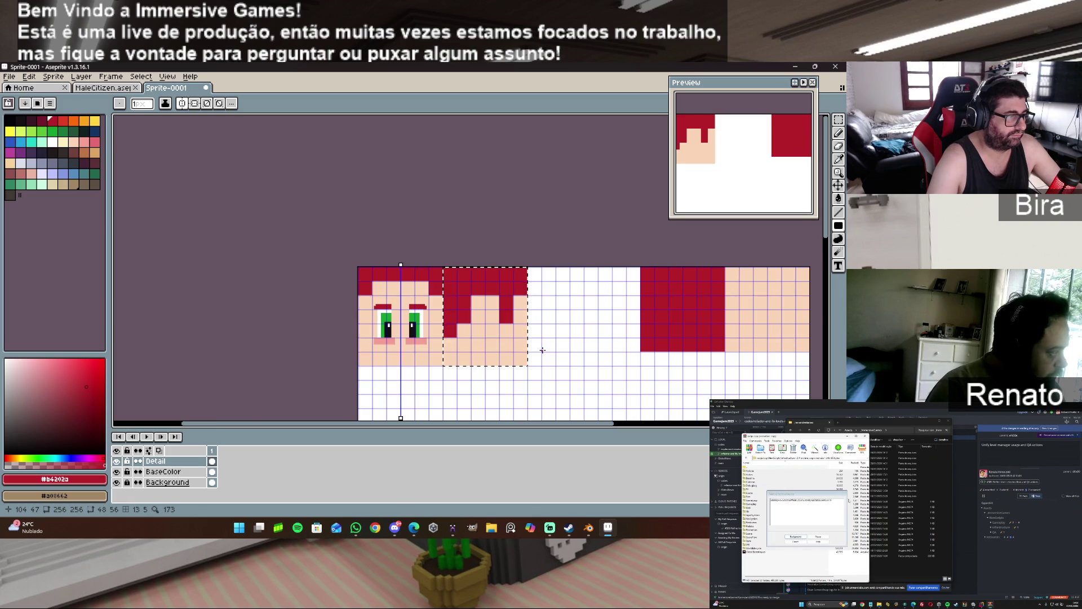
key("ctrl")
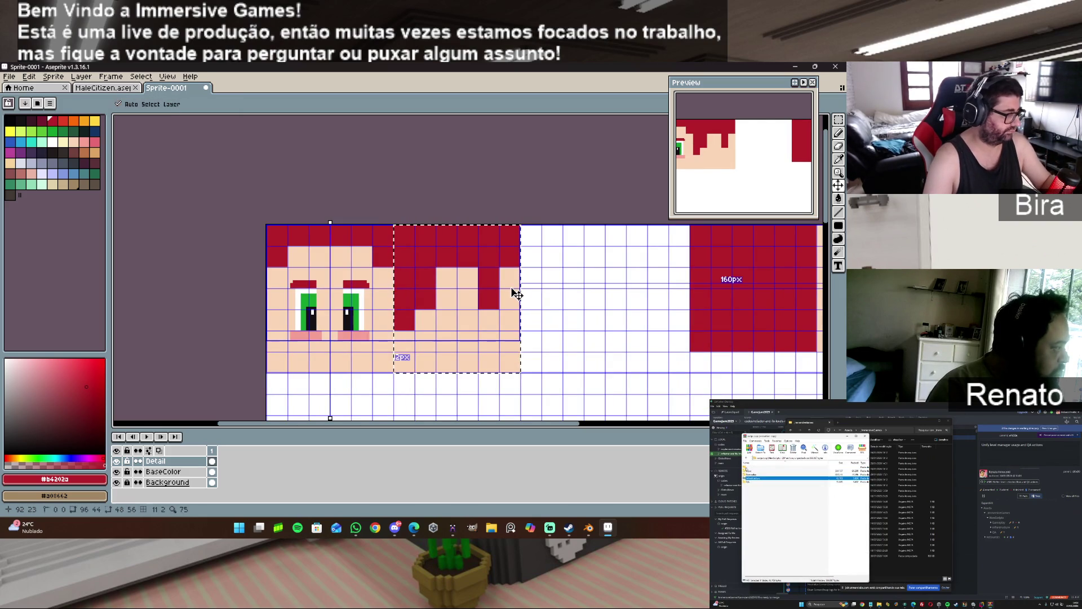
left_click(491, 316)
left_click_drag(480, 311, 606, 302)
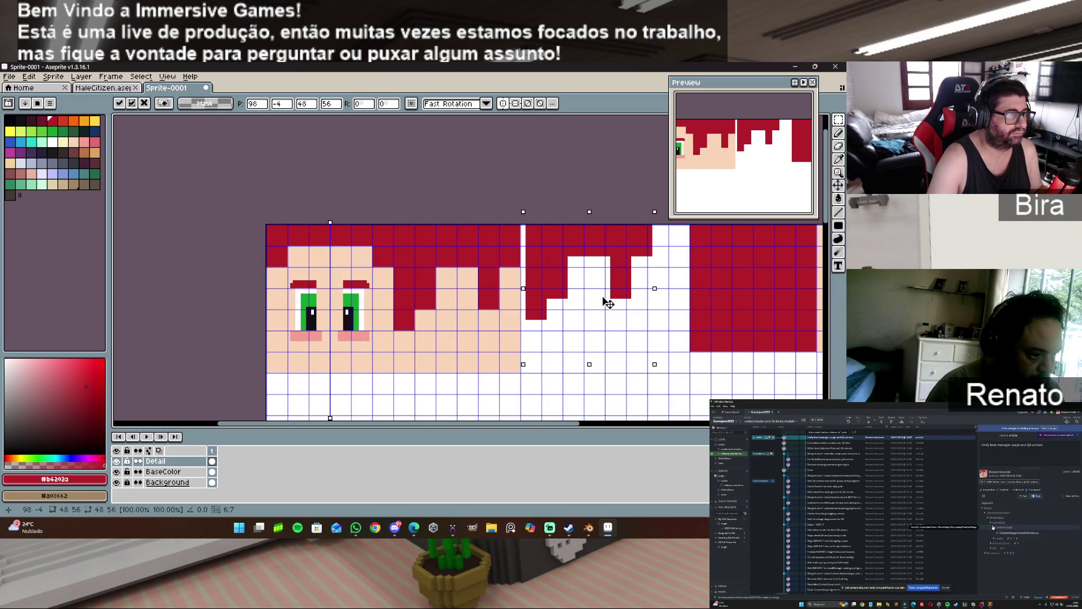
left_click_drag(606, 302, 604, 302)
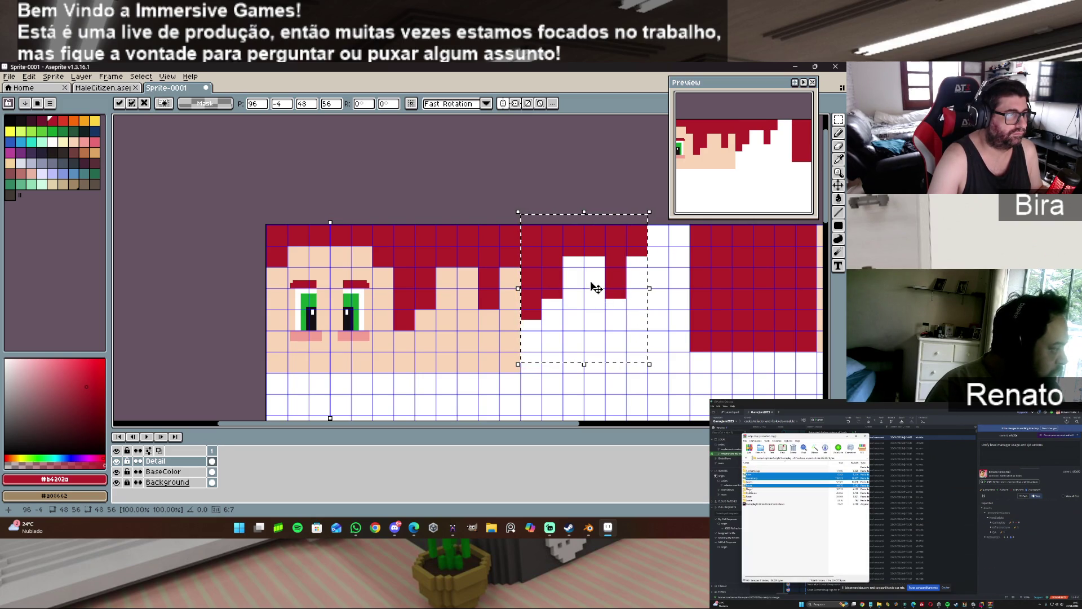
left_click_drag(596, 288, 597, 300)
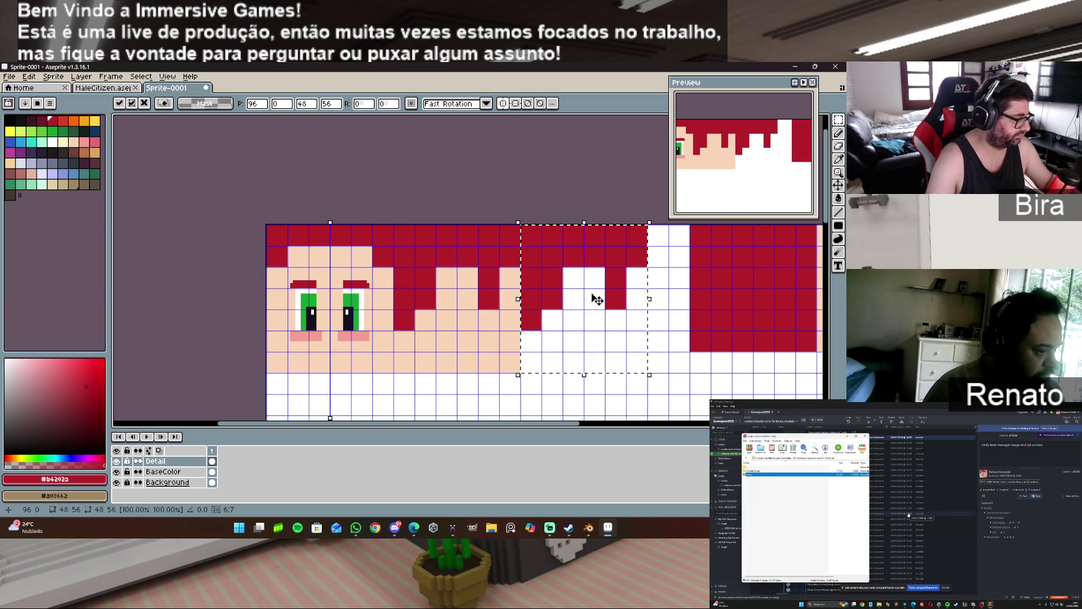
key("shift+h")
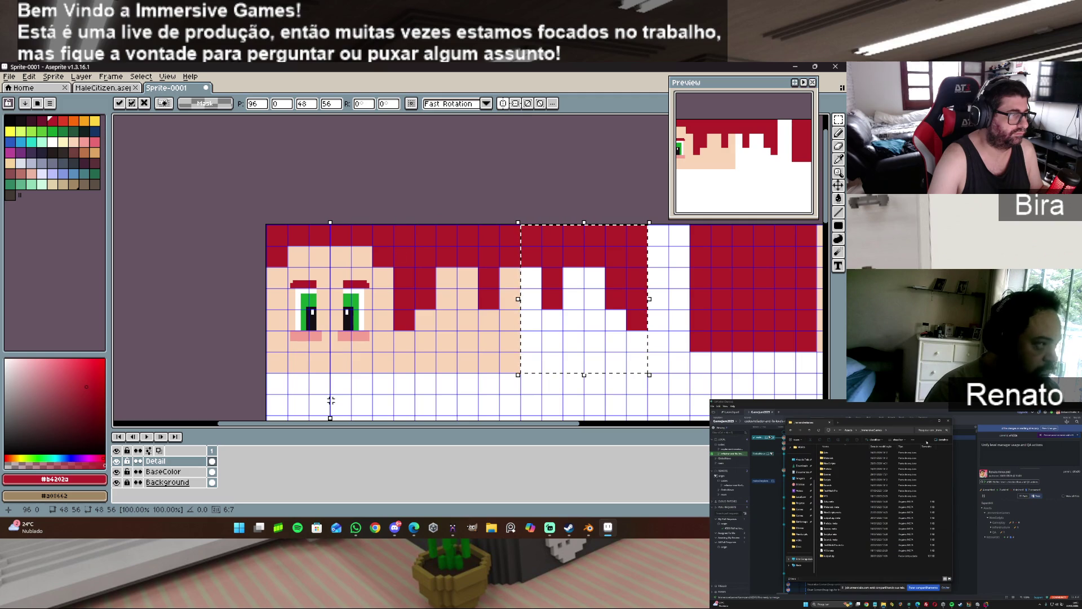
- On the BaseColor layer, bucket-fill the white gap under the fringe with skin tone, then deselect
left_click(169, 471)
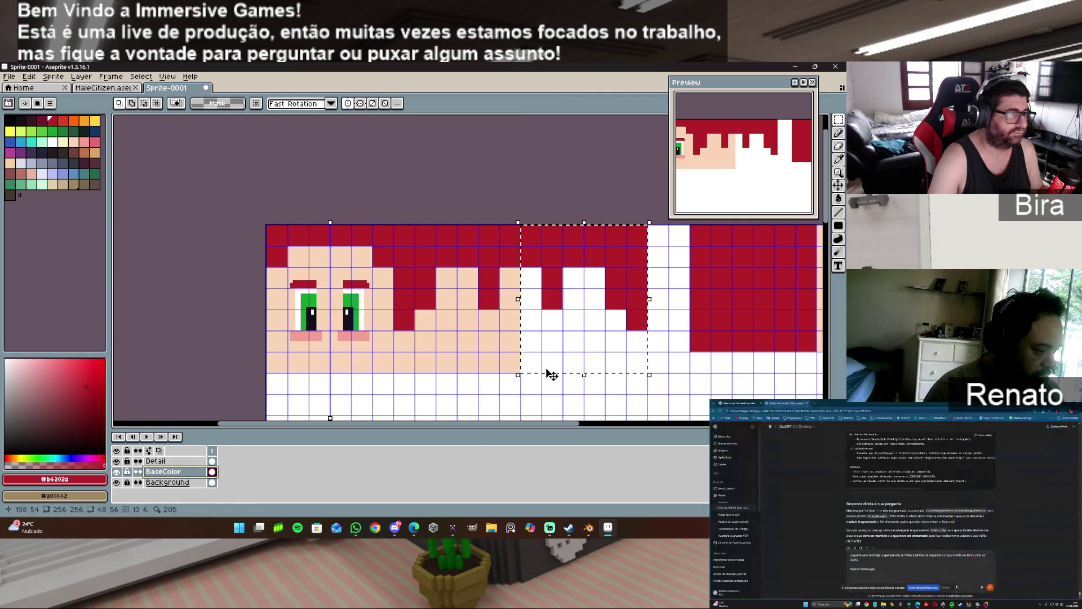
left_click(456, 345, "alt")
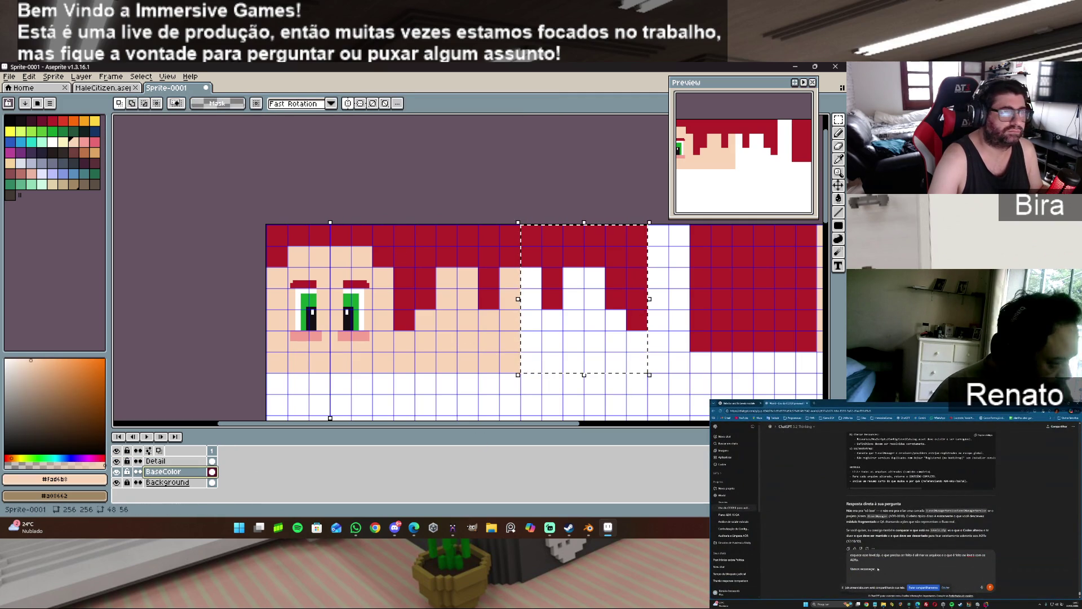
left_click(839, 198)
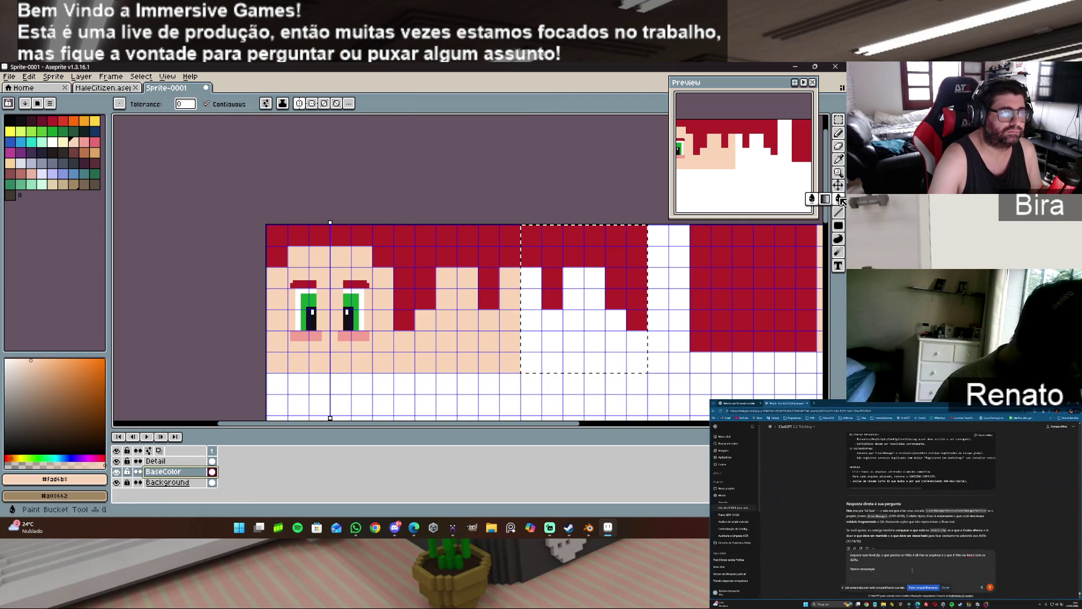
left_click(610, 331)
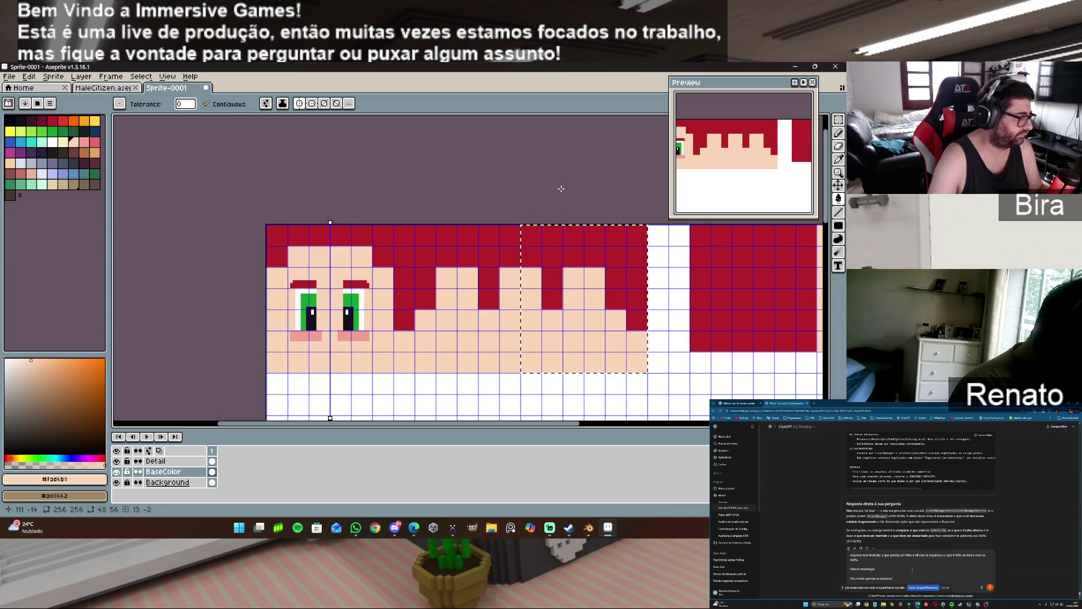
key("ctrl+d")
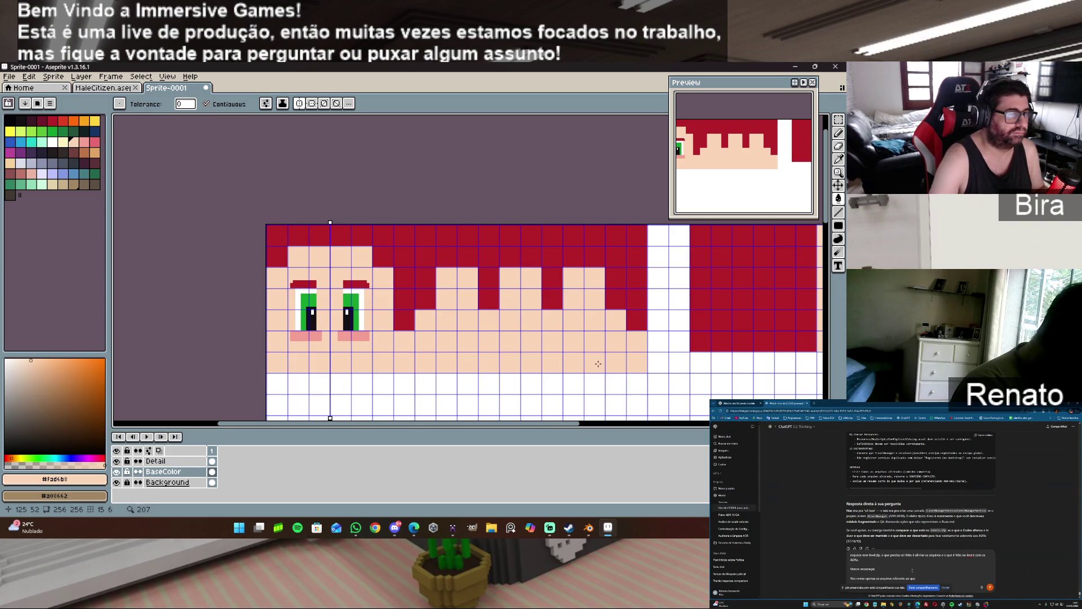
scroll(592, 304, "down", 1)
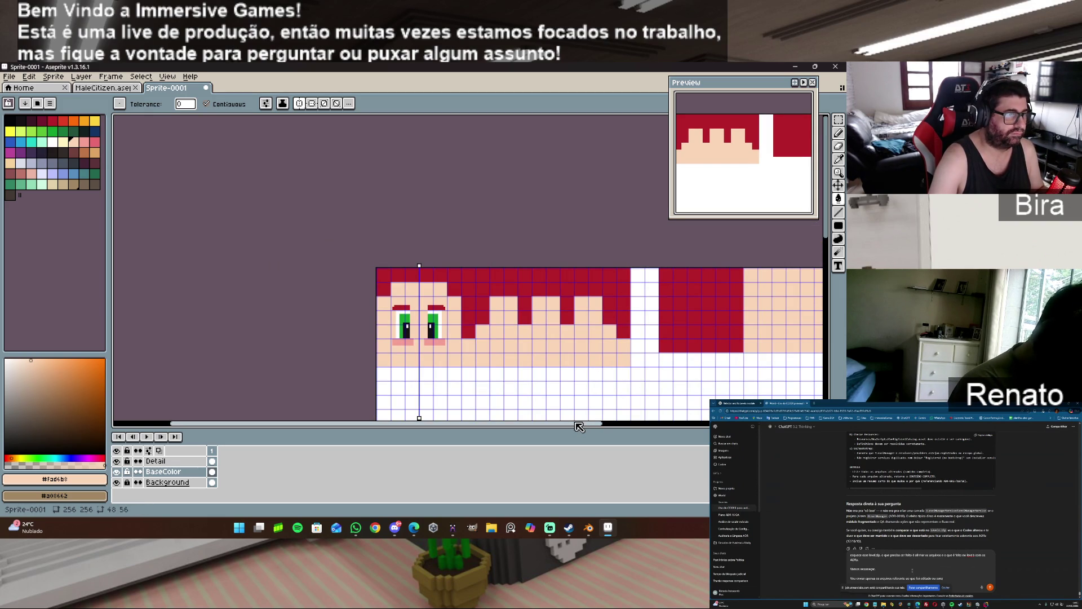
mouse_move(592, 530)
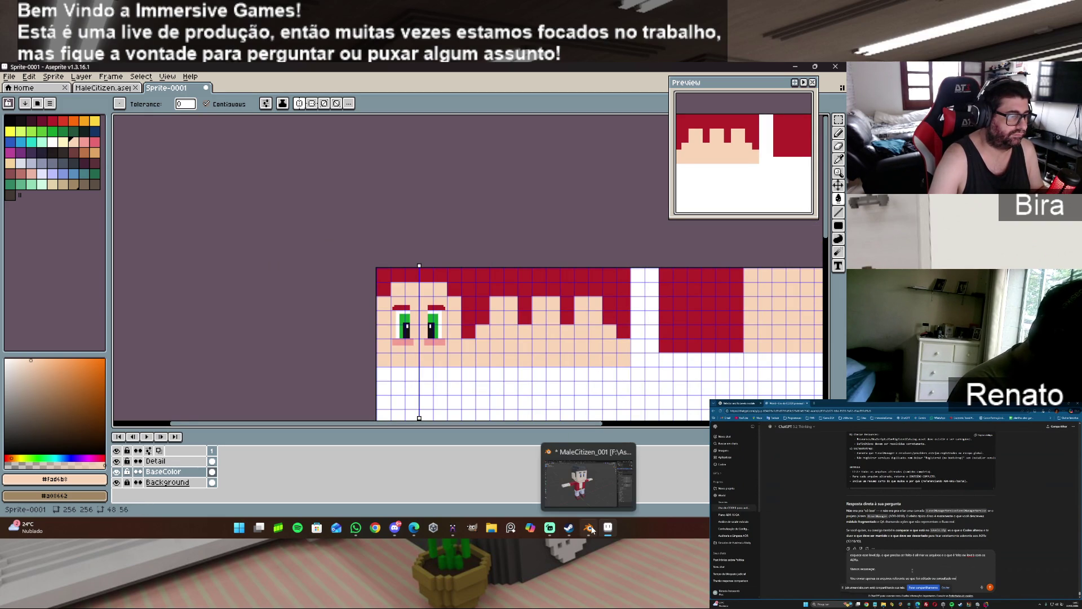
left_click(458, 529)
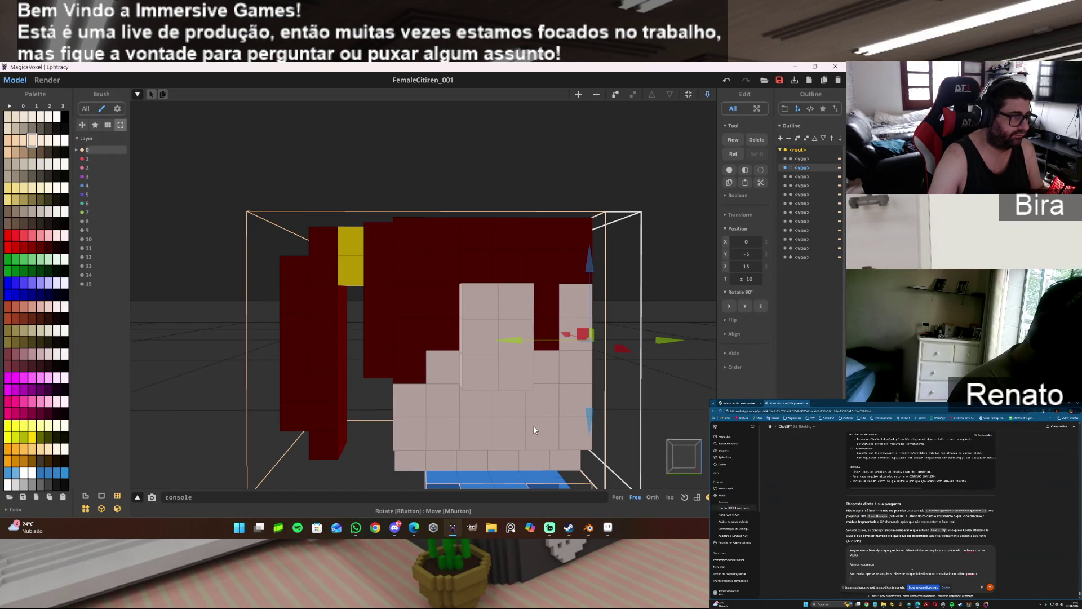
mouse_move(527, 407)
left_mouse_down()
mouse_move(529, 462)
mouse_move(526, 372)
left_mouse_up()
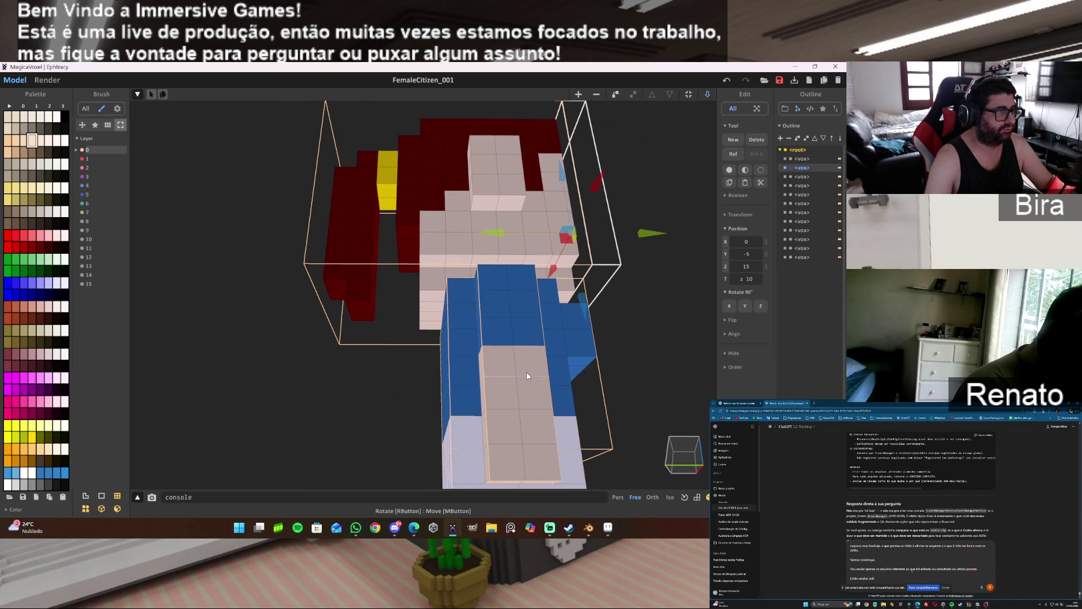
left_click_drag(526, 372, 310, 217)
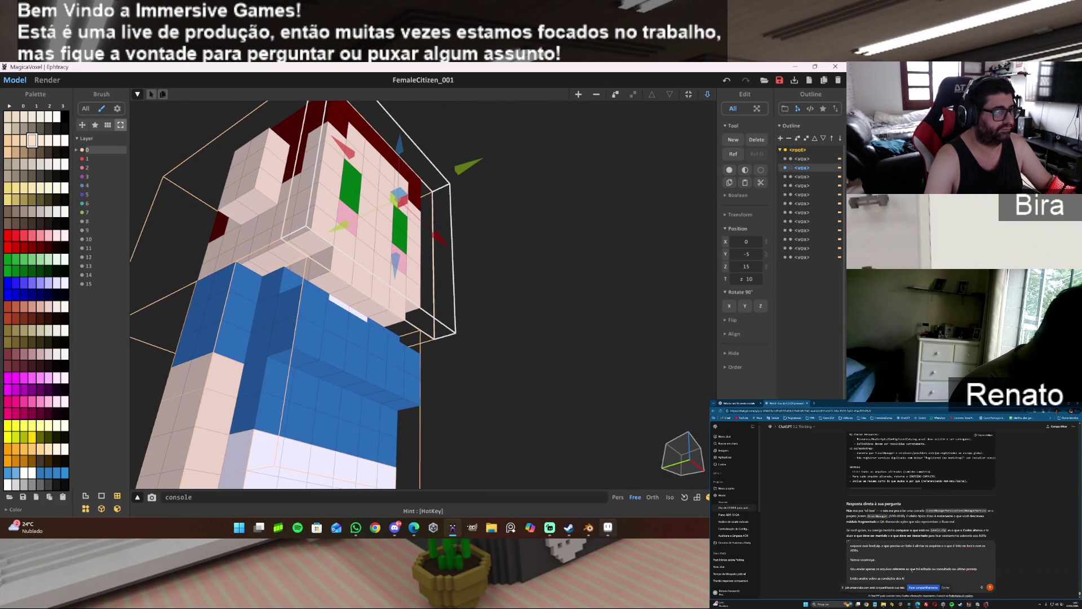
mouse_move(533, 343)
left_mouse_down()
mouse_move(508, 302)
mouse_move(593, 425)
left_mouse_up()
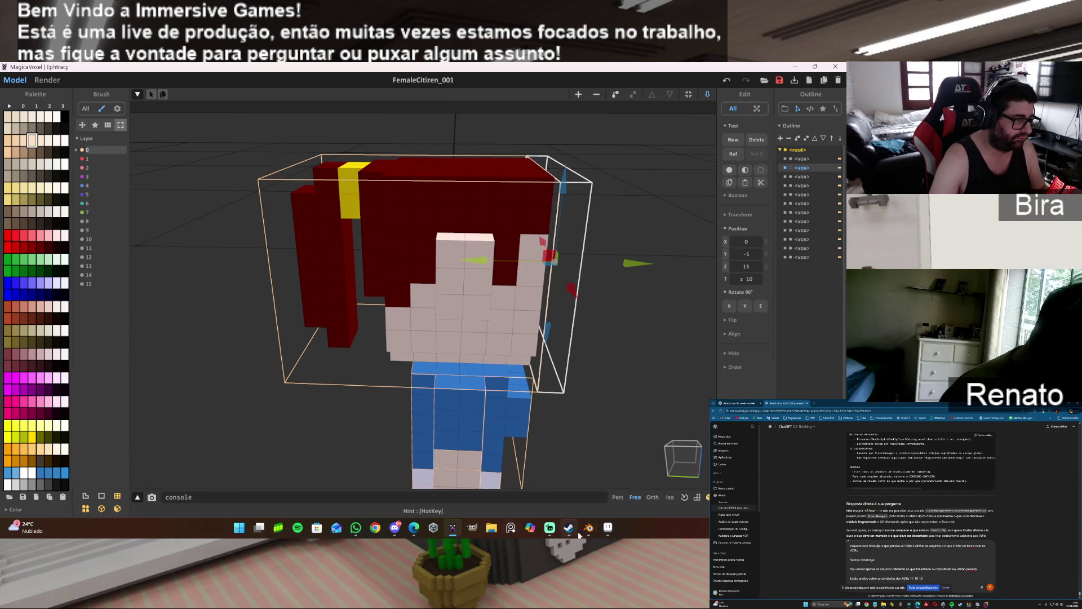
left_click(607, 528)
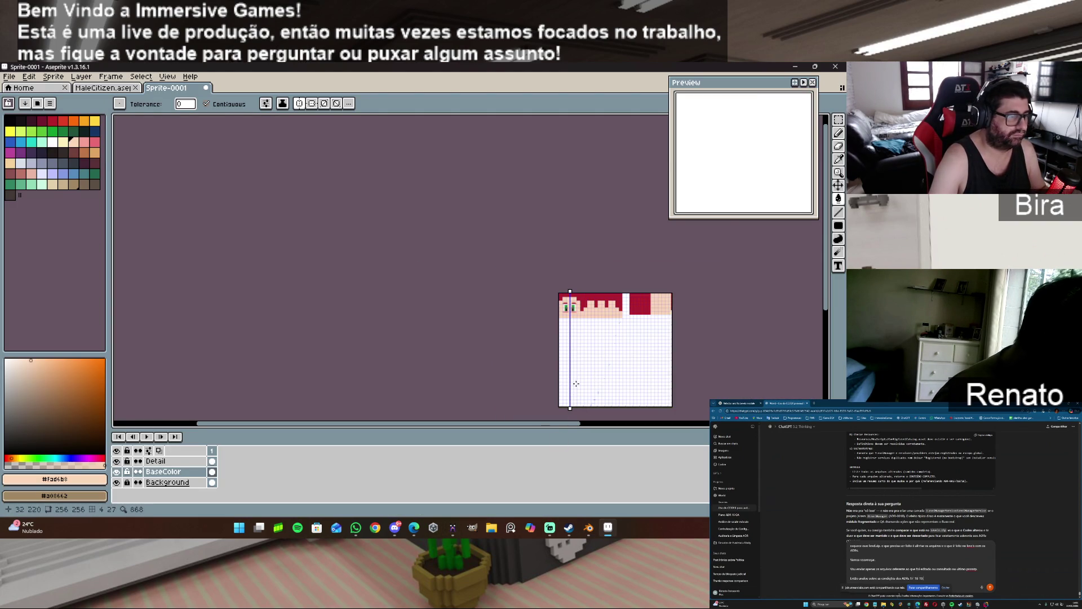
scroll(583, 345, "up", 1)
scroll(581, 343, "down", 1)
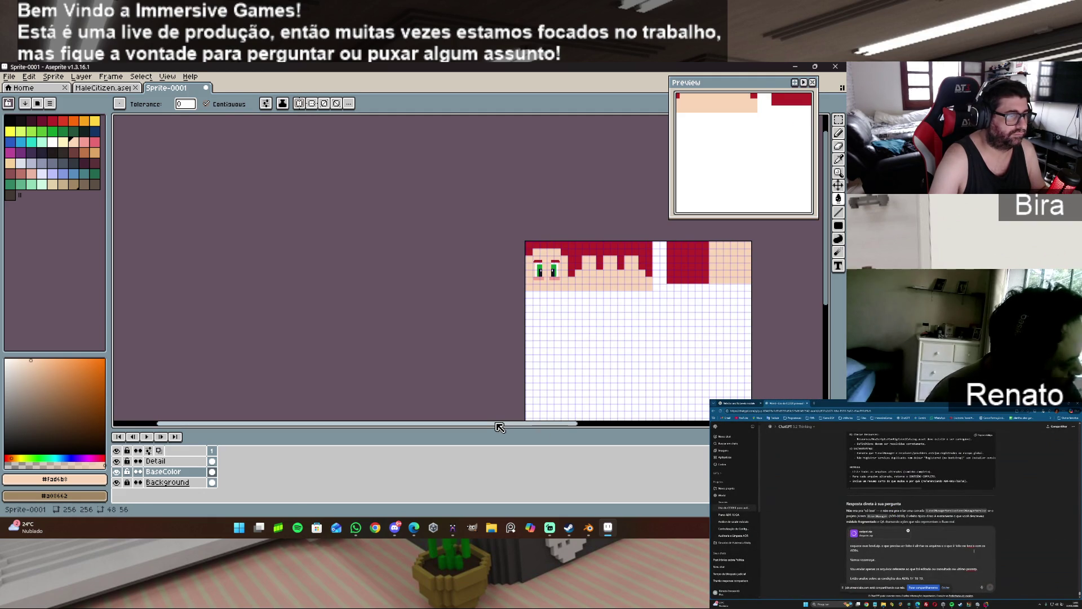
scroll(590, 314, "up", 1)
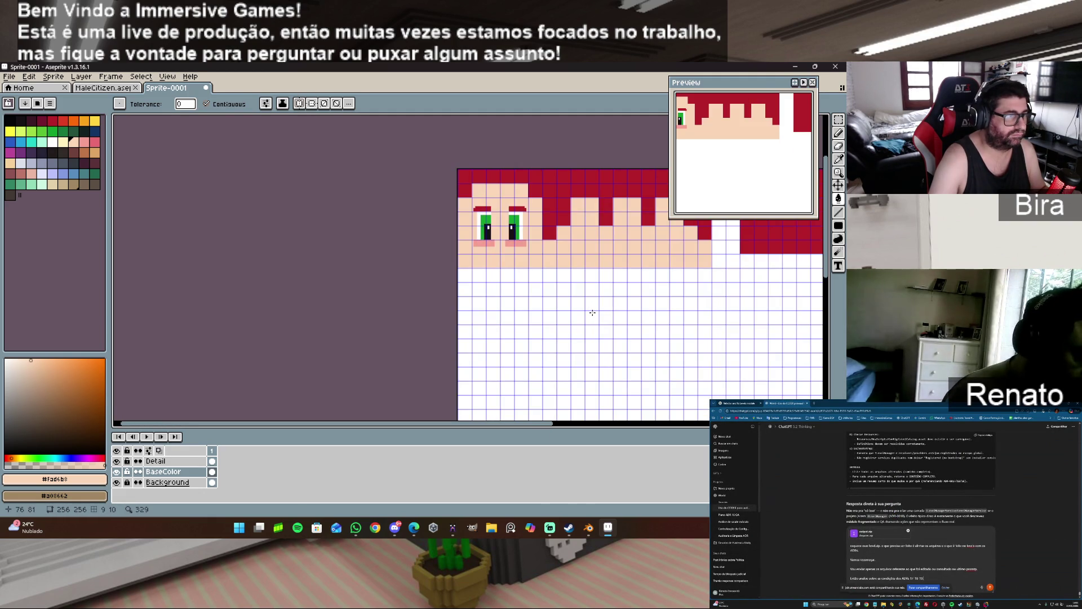
left_click_drag(496, 426, 705, 426)
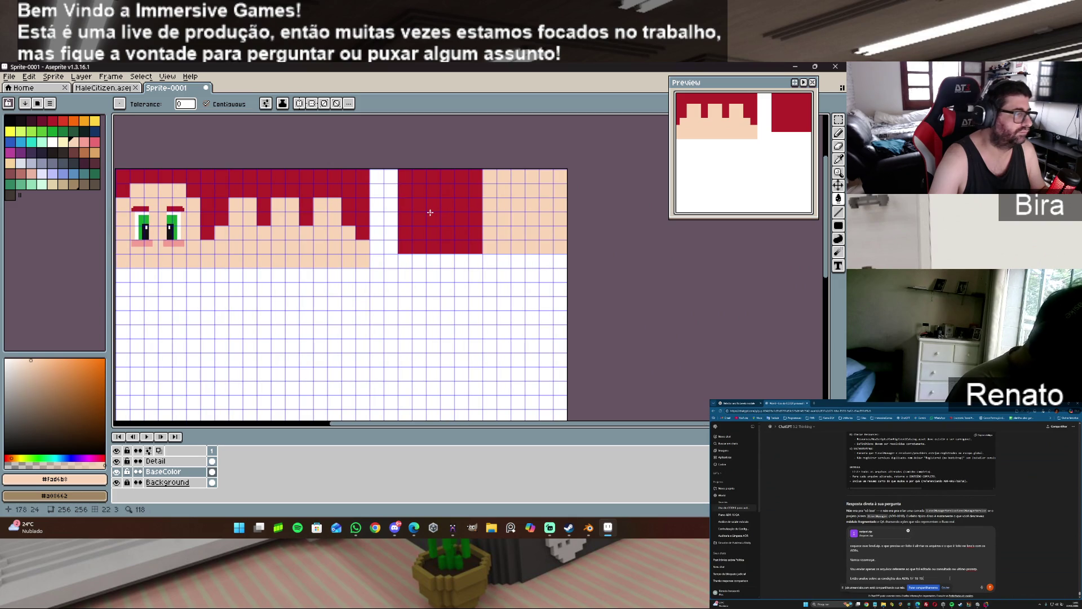
left_click(838, 119)
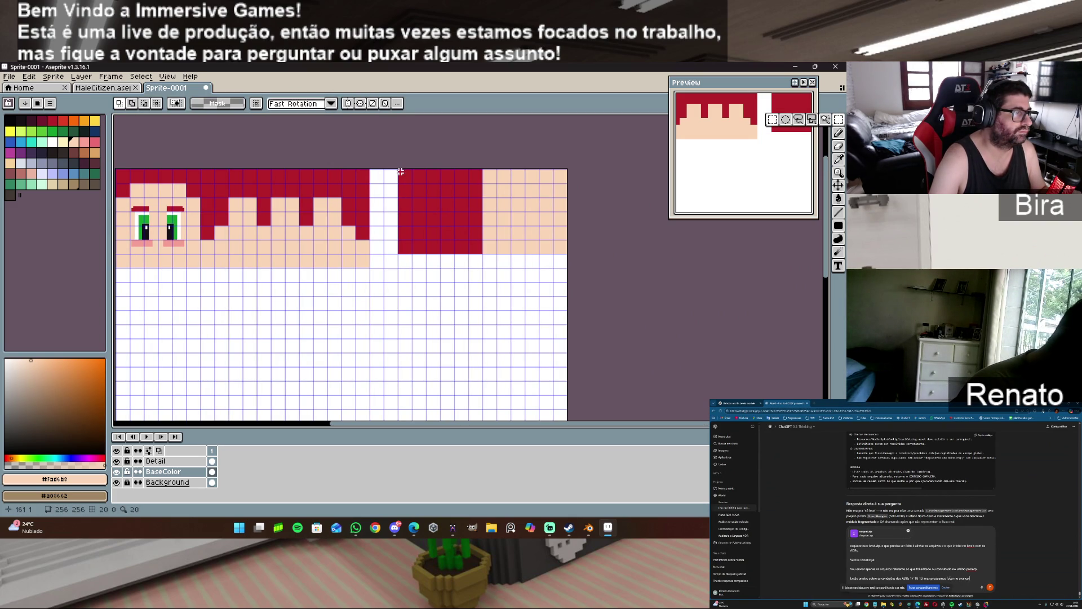
- Select the dark-red hair block and peach square right of the white gap
left_click_drag(400, 170, 441, 231)
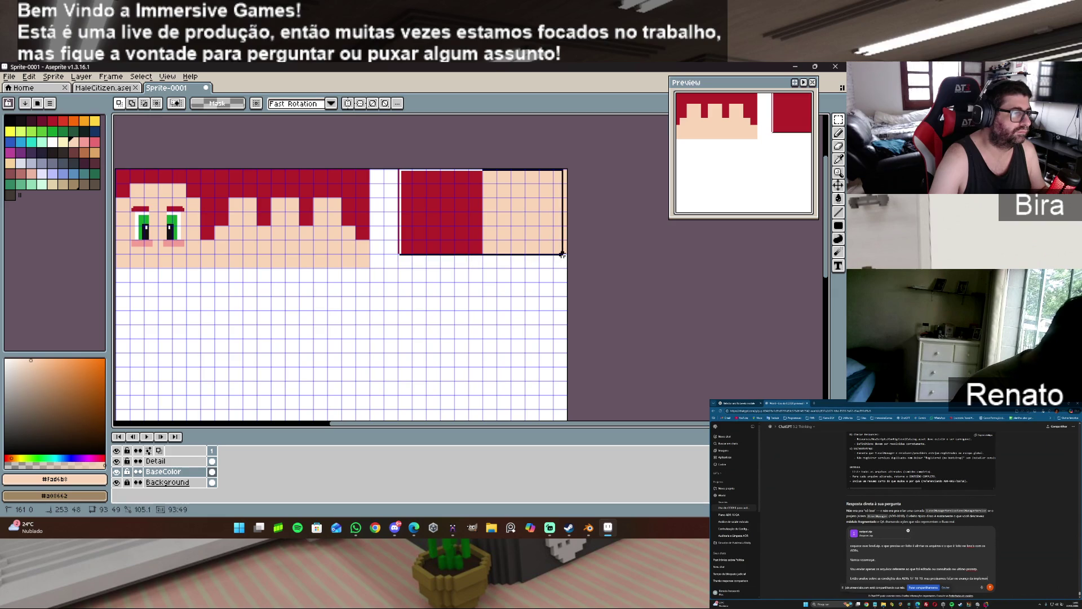
left_click_drag(542, 248, 568, 255)
scroll(577, 280, "up", 1)
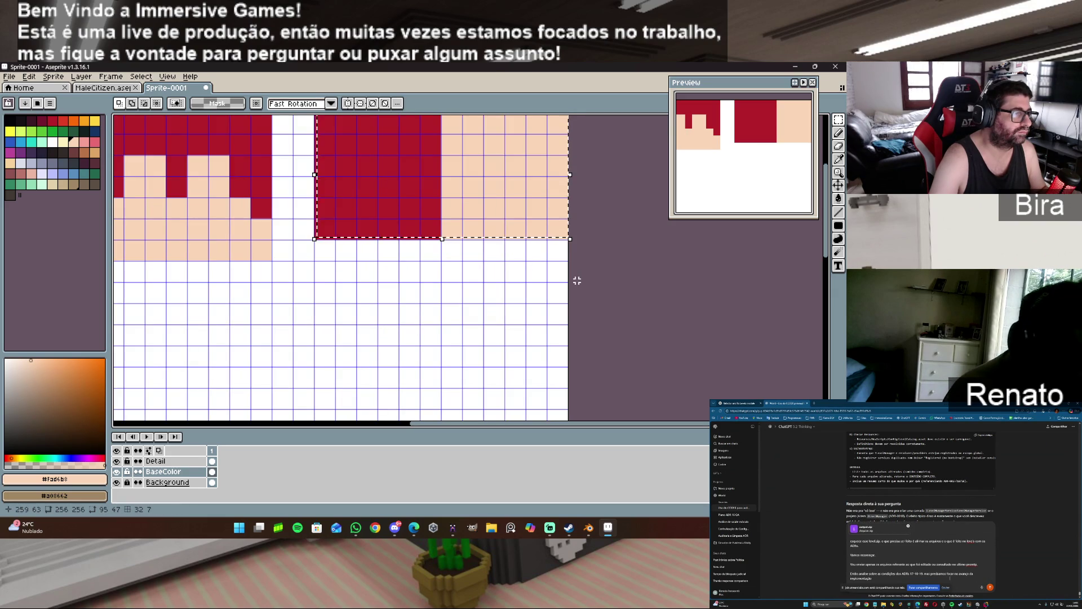
scroll(576, 280, "down", 1)
left_click(397, 169)
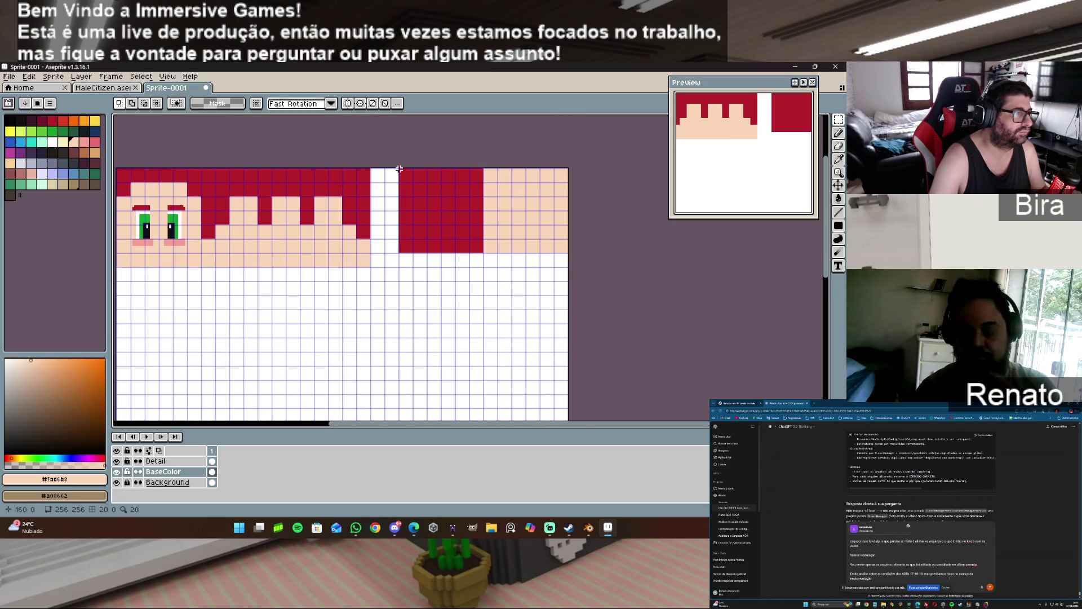
left_click_drag(399, 168, 567, 251)
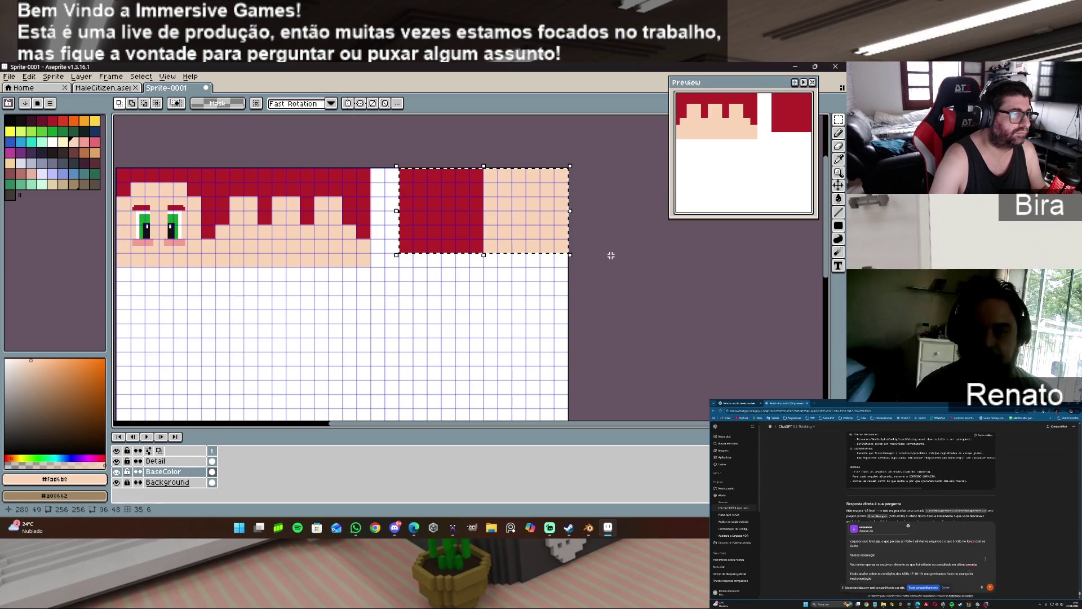
- Shift the selected block four pixels left and commit it in place
left_click_drag(551, 225, 521, 226)
scroll(471, 307, "up", 1)
scroll(455, 295, "up", 1)
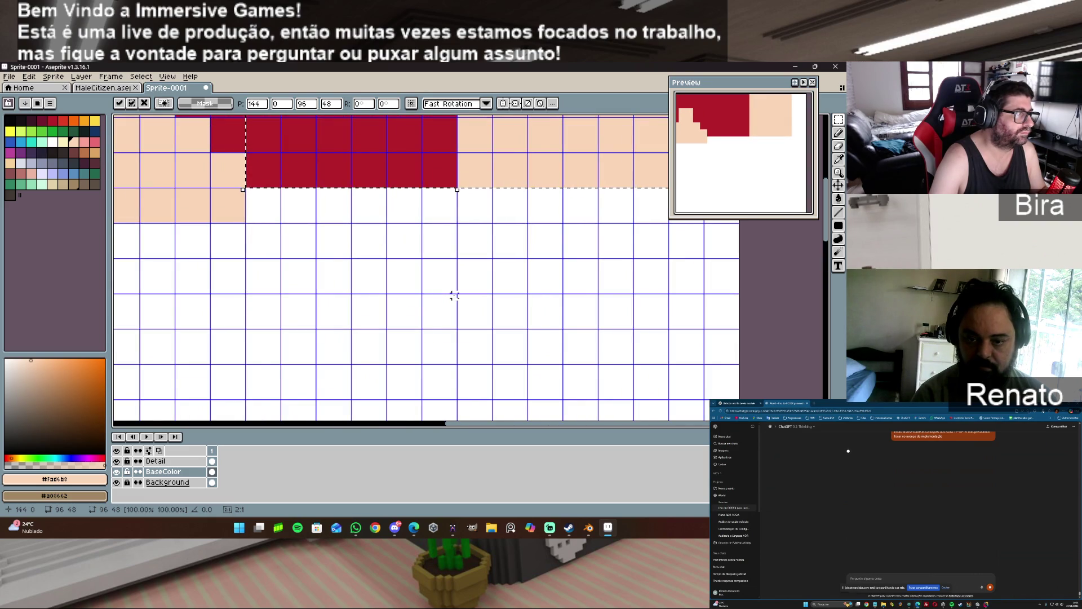
scroll(454, 295, "down", 2)
key("ctrl+d")
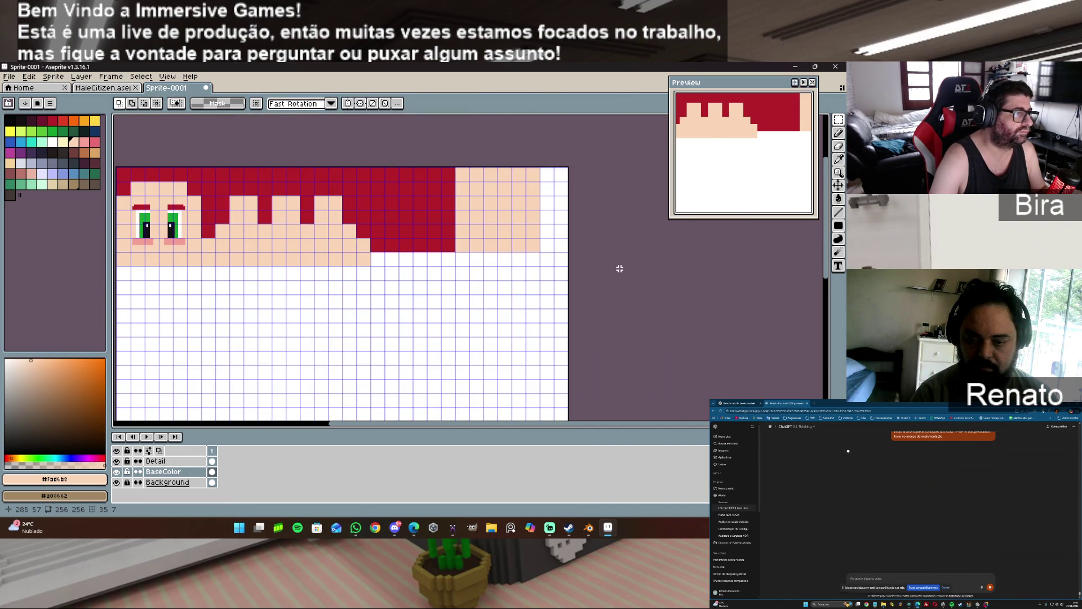
scroll(450, 299, "up", 1)
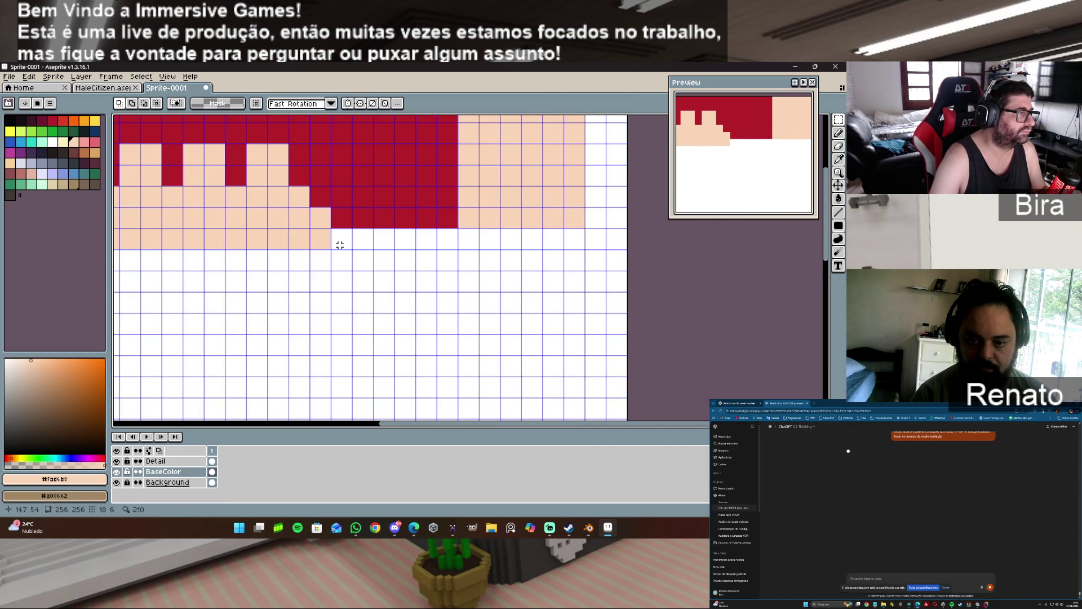
- Select two cells just below the hair and bucket-fill them with yellow
left_click_drag(331, 229, 365, 245)
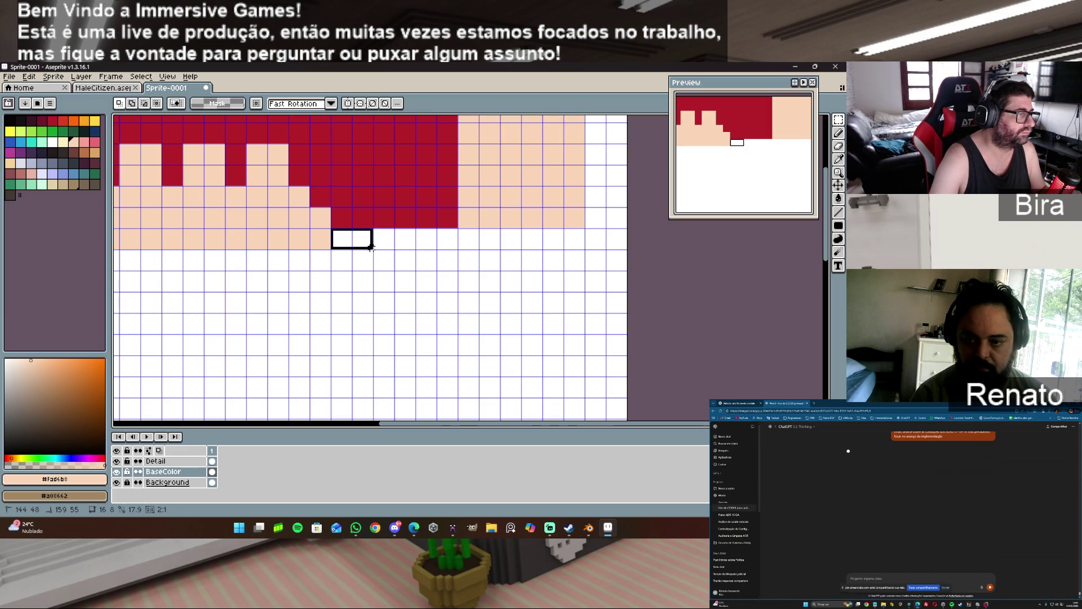
left_click_drag(370, 247, 371, 248)
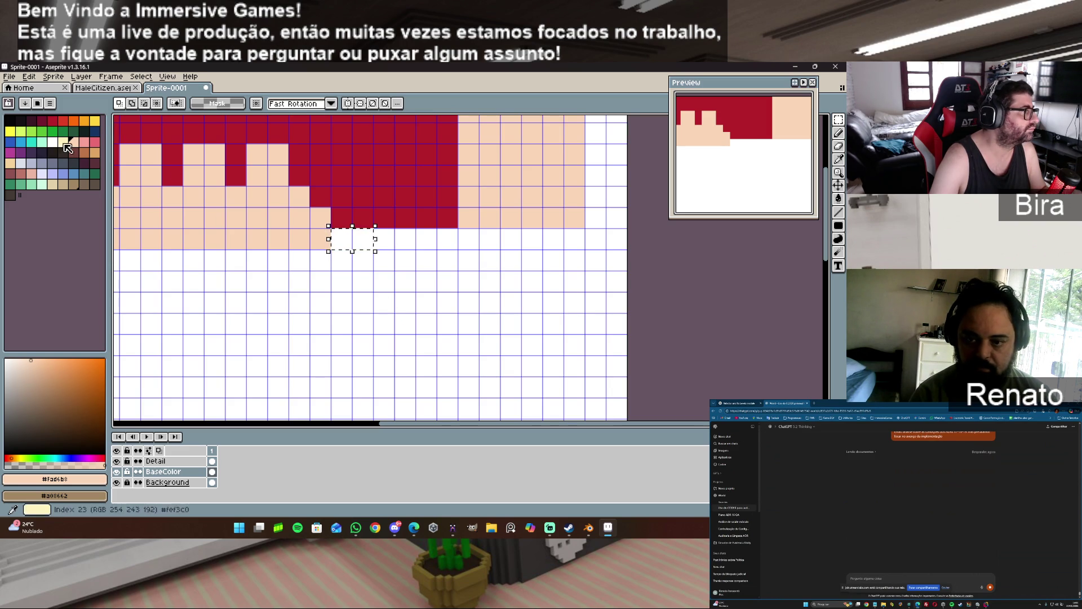
left_click(94, 120)
key("g")
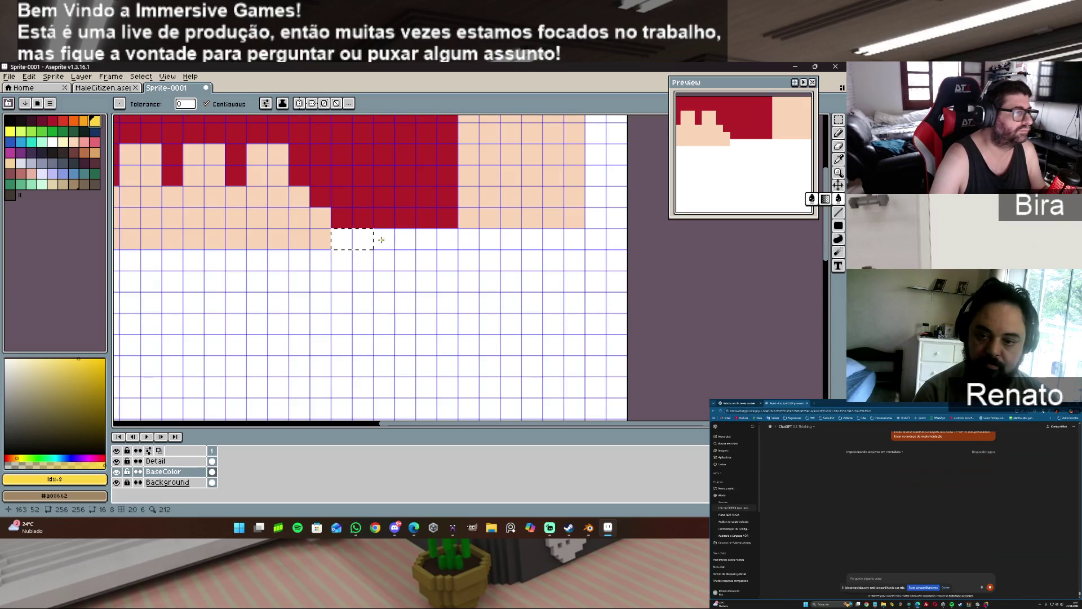
left_click(349, 243)
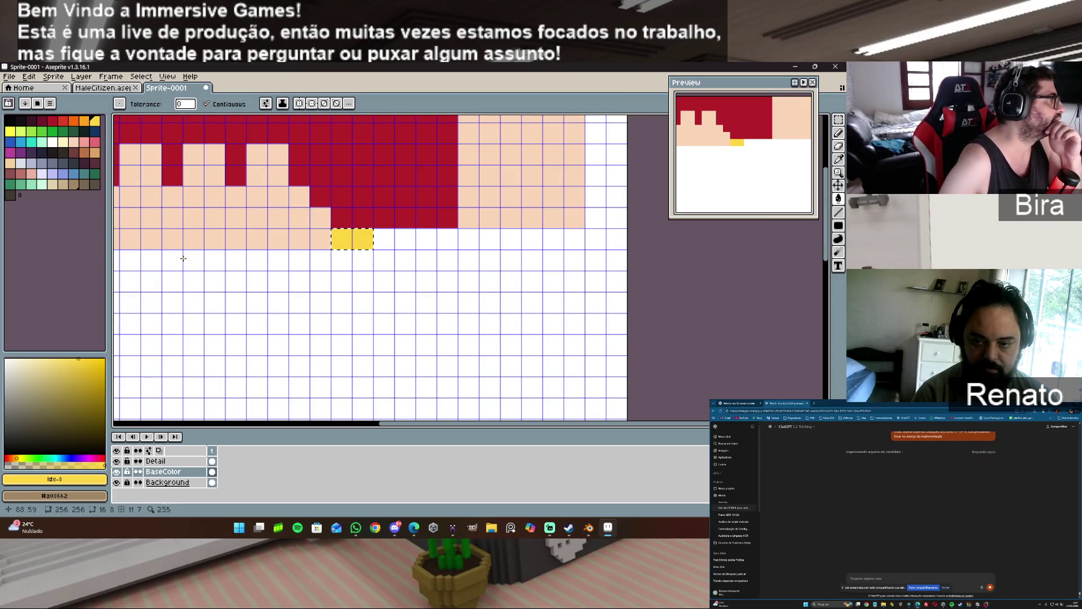
- Pick green as the colour, return to rectangular selection and clear the selection around the clip
left_click(57, 135)
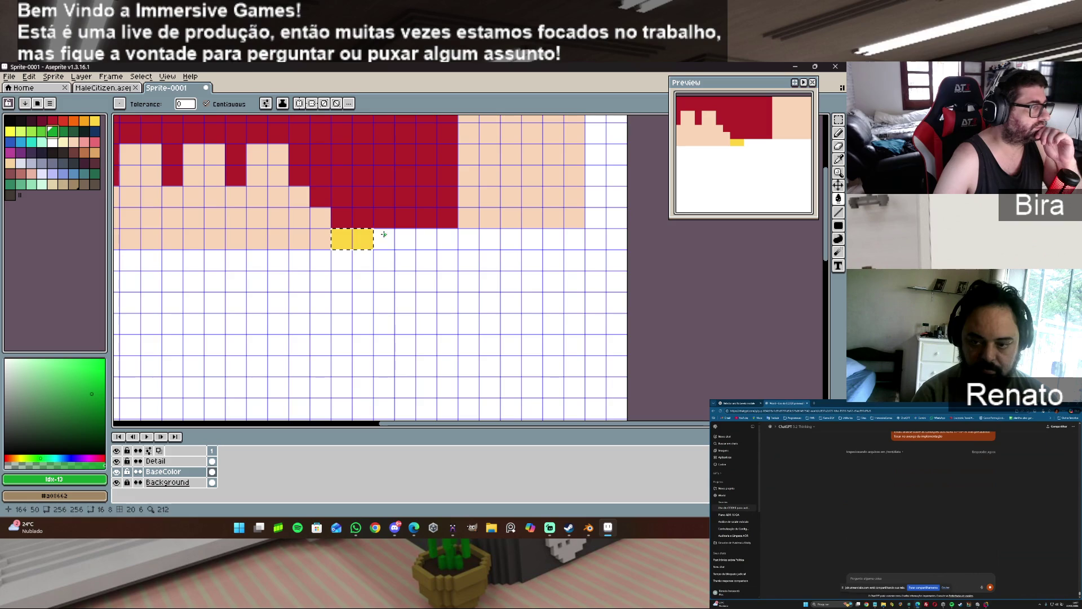
left_click(839, 120)
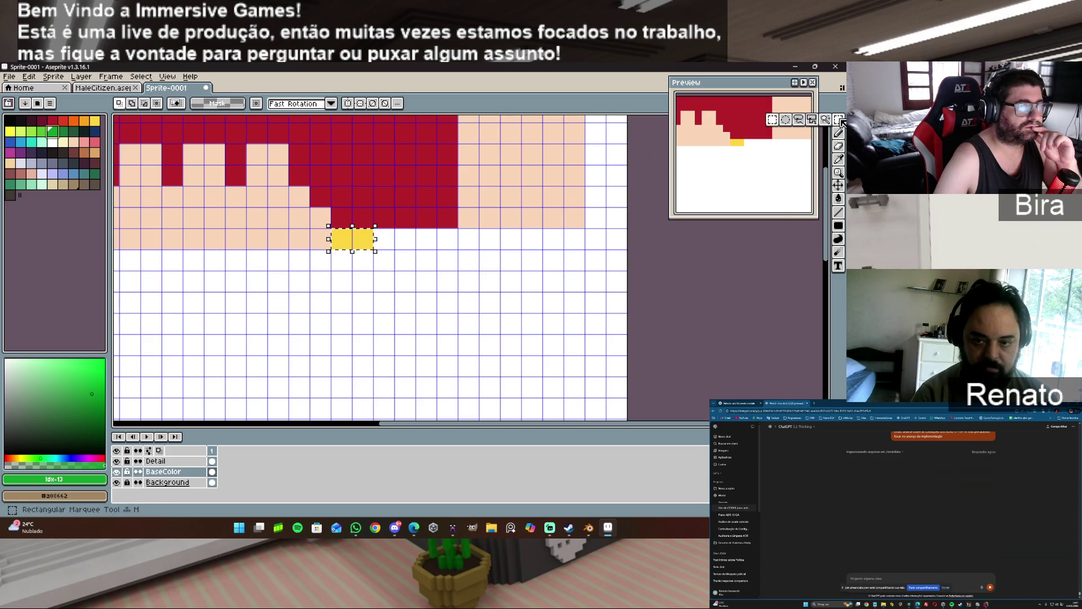
left_click(406, 290)
scroll(387, 264, "up", 1)
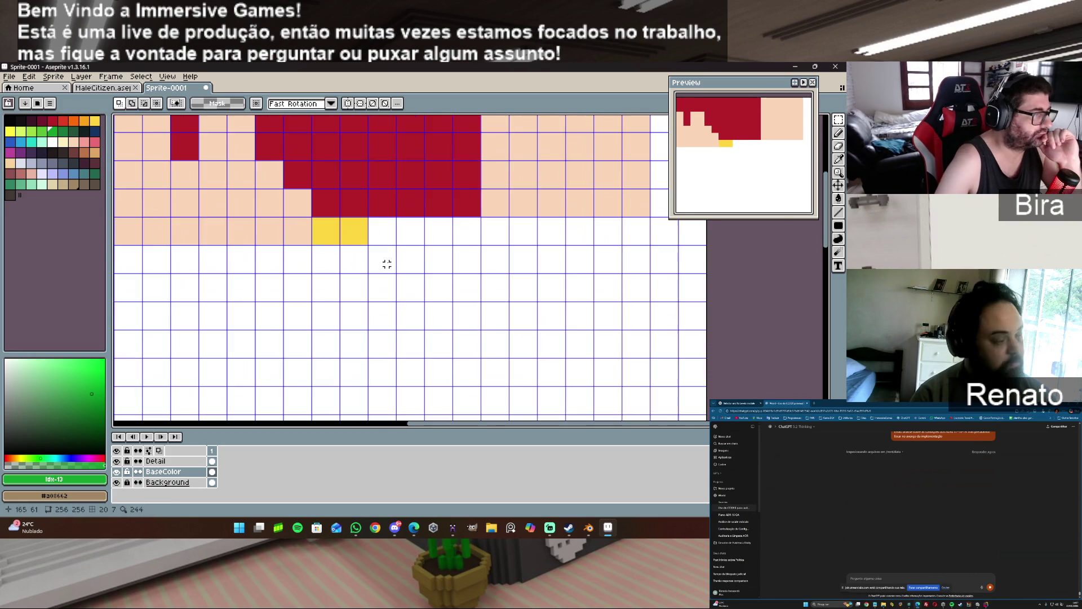
scroll(386, 263, "up", 1)
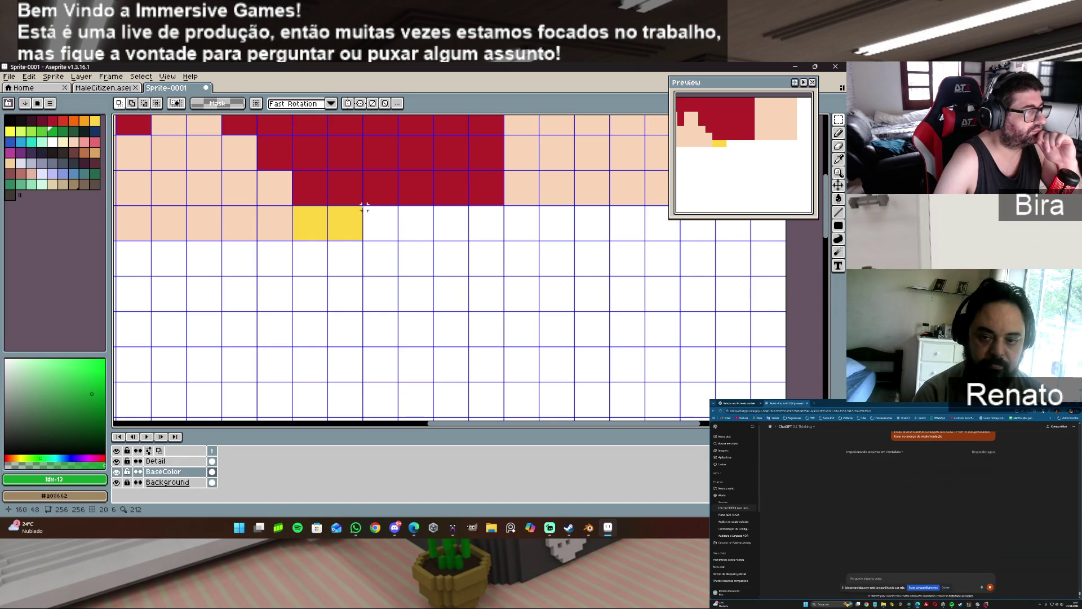
scroll(566, 411, "down", 2)
scroll(566, 411, "down", 2)
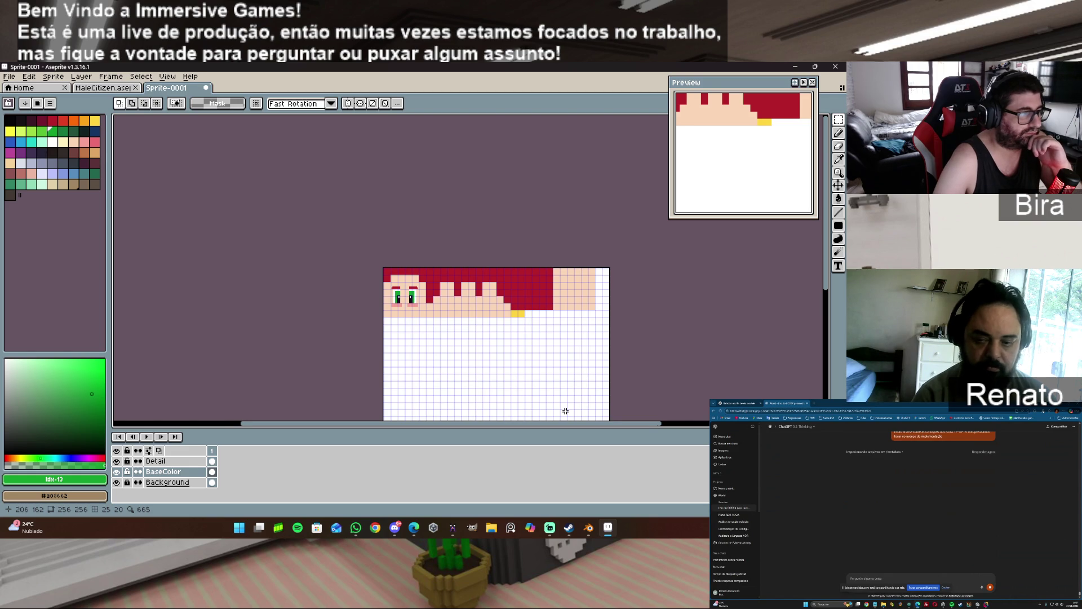
scroll(566, 411, "down", 2)
scroll(566, 411, "up", 2)
scroll(565, 411, "up", 2)
scroll(563, 410, "down", 2)
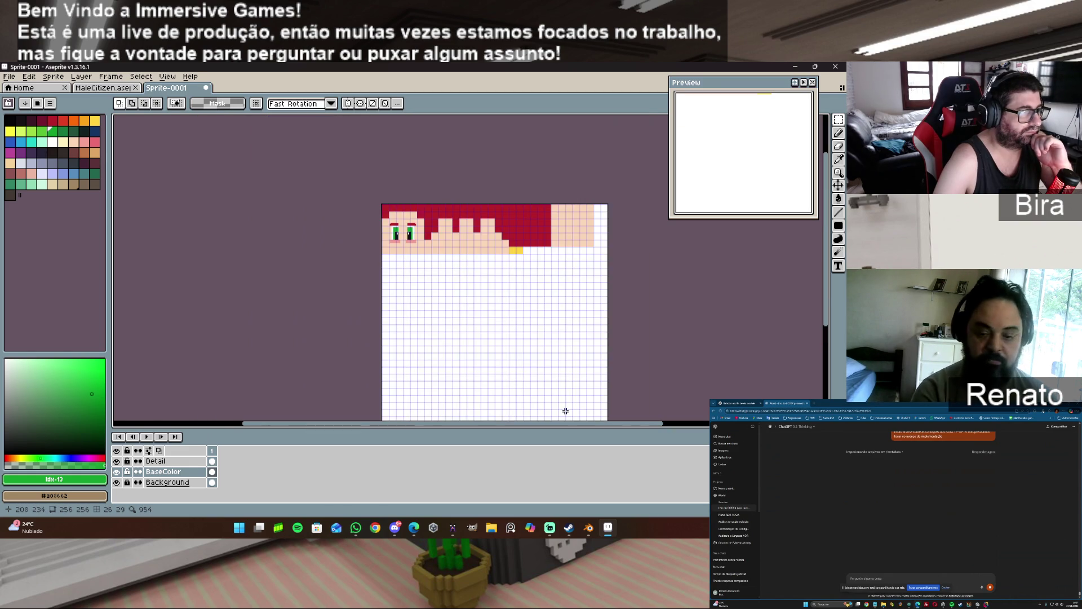
scroll(563, 411, "up", 2)
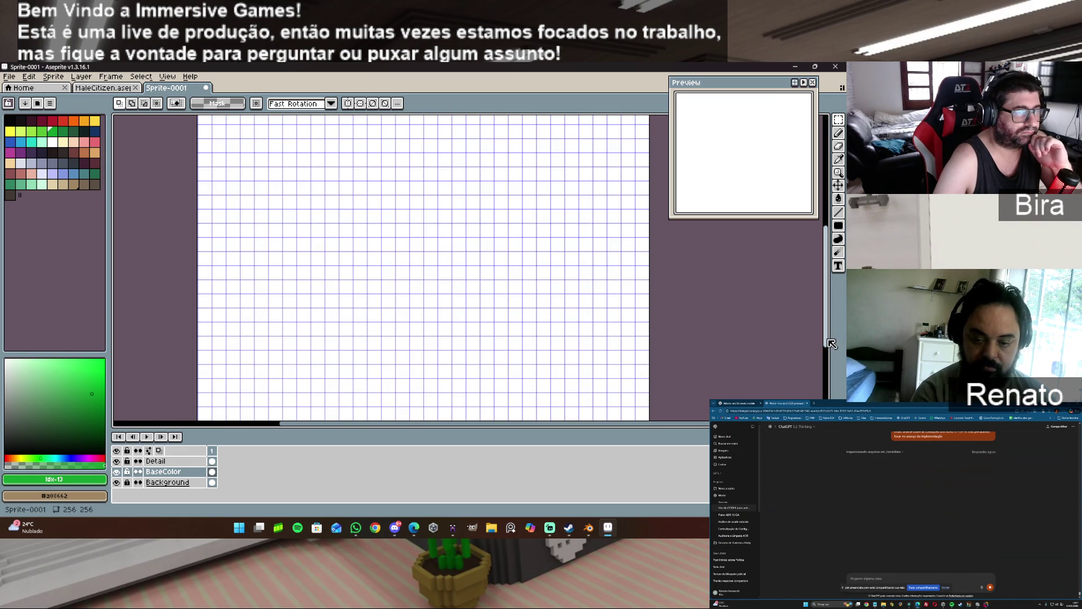
left_click_drag(830, 346, 830, 263)
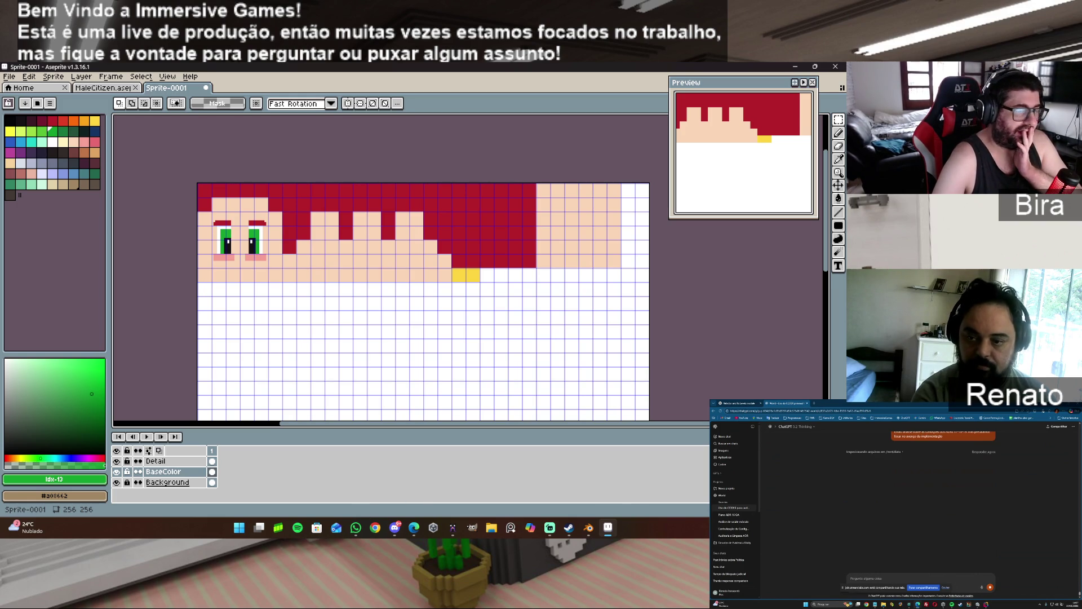
- Start the Epic Games Launcher from the Start menu's recent apps list
left_click(239, 528)
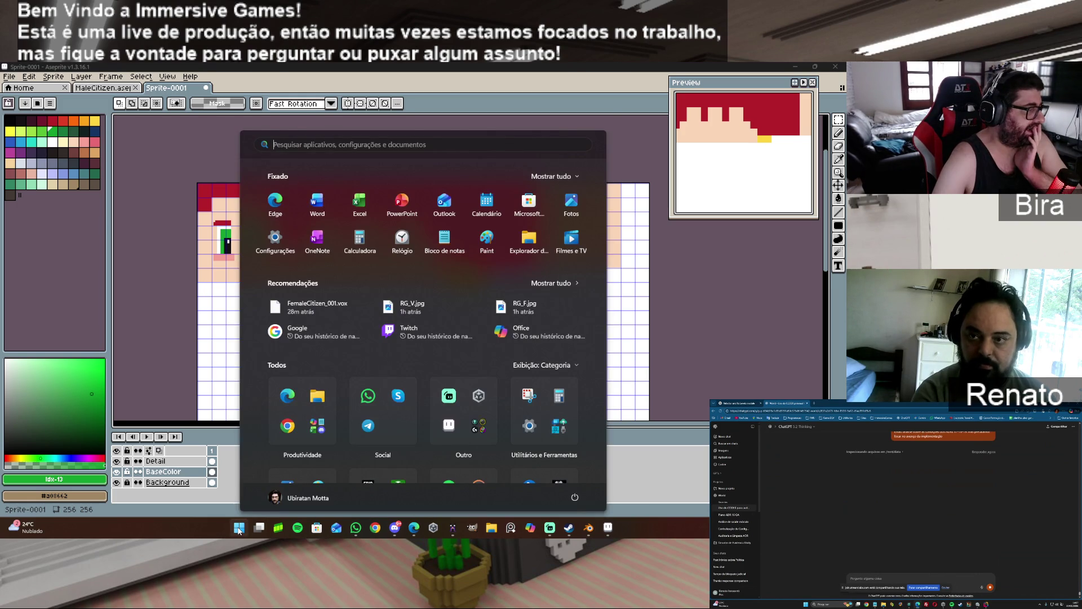
left_click(303, 145)
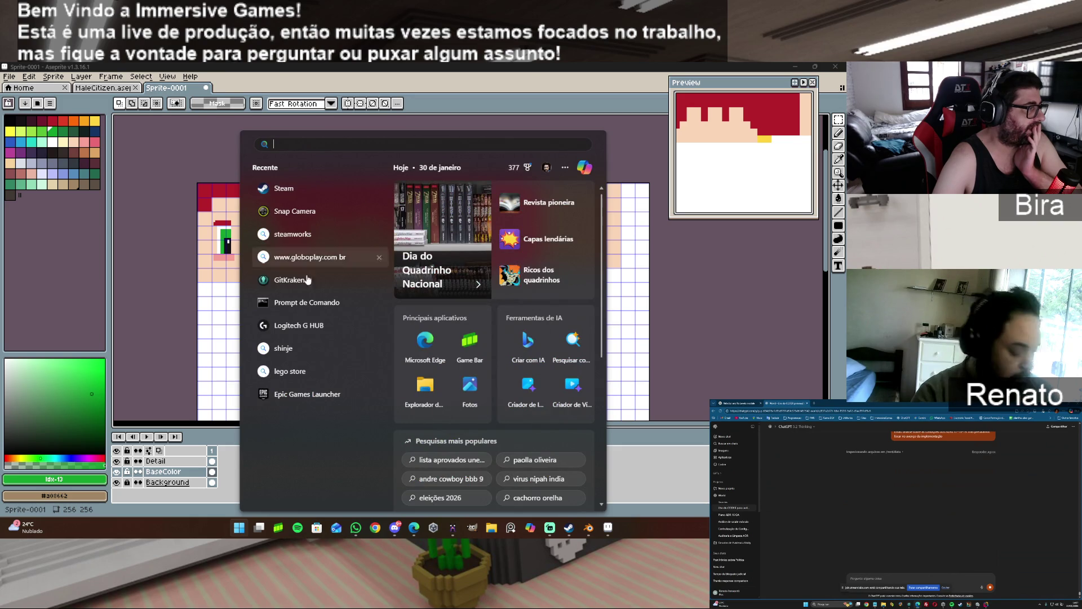
left_click(294, 397)
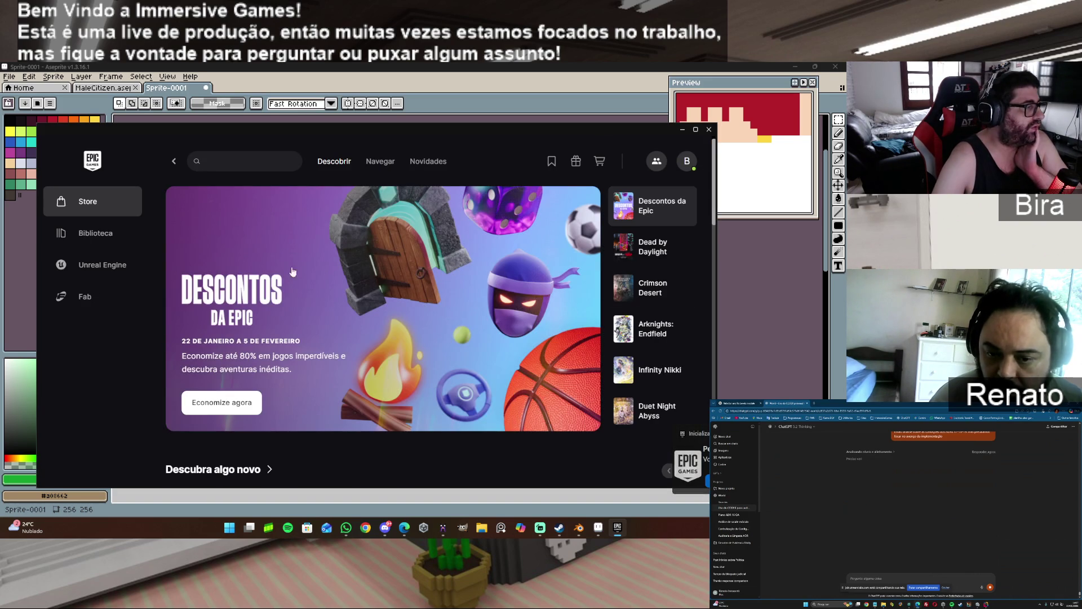
scroll(338, 326, "down", 5)
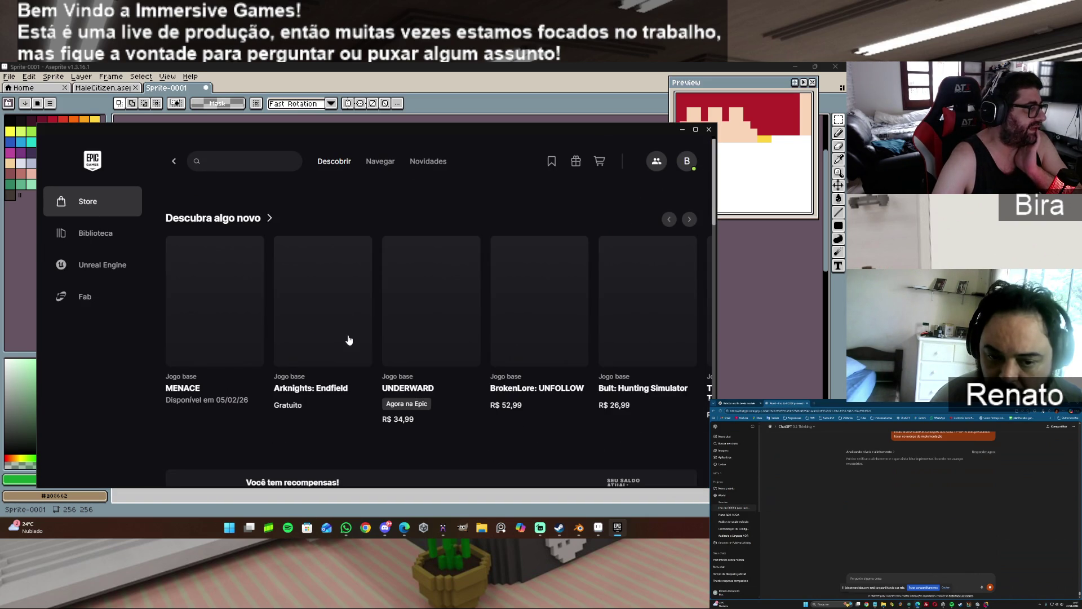
- Scroll to the free games section and open the Definitely Not Fried Chicken card
scroll(348, 340, "down", 5)
scroll(349, 338, "down", 5)
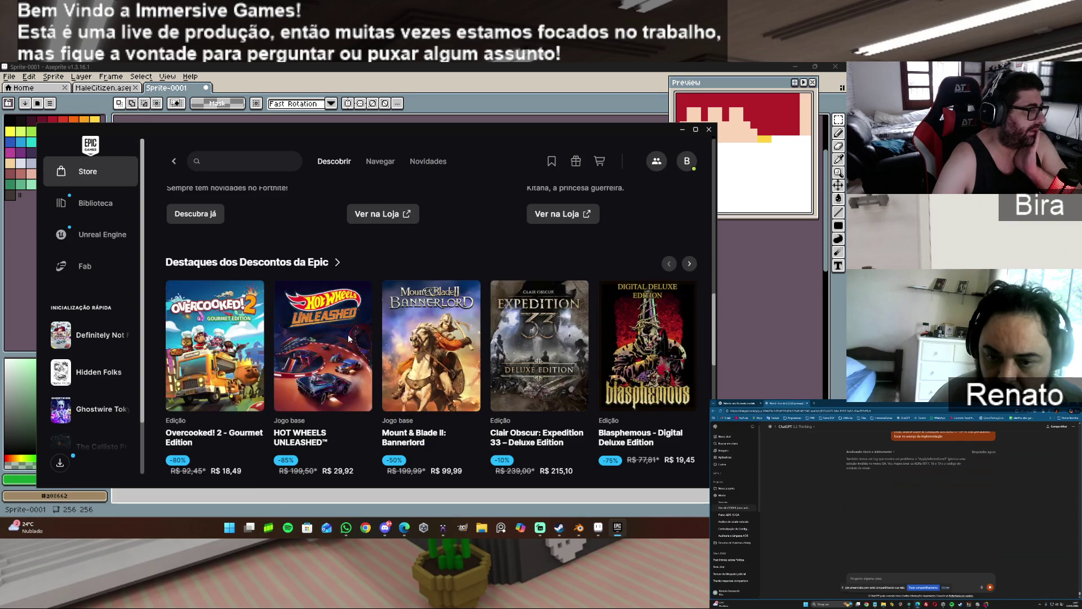
scroll(348, 339, "down", 4)
scroll(349, 339, "down", 4)
scroll(349, 339, "down", 2)
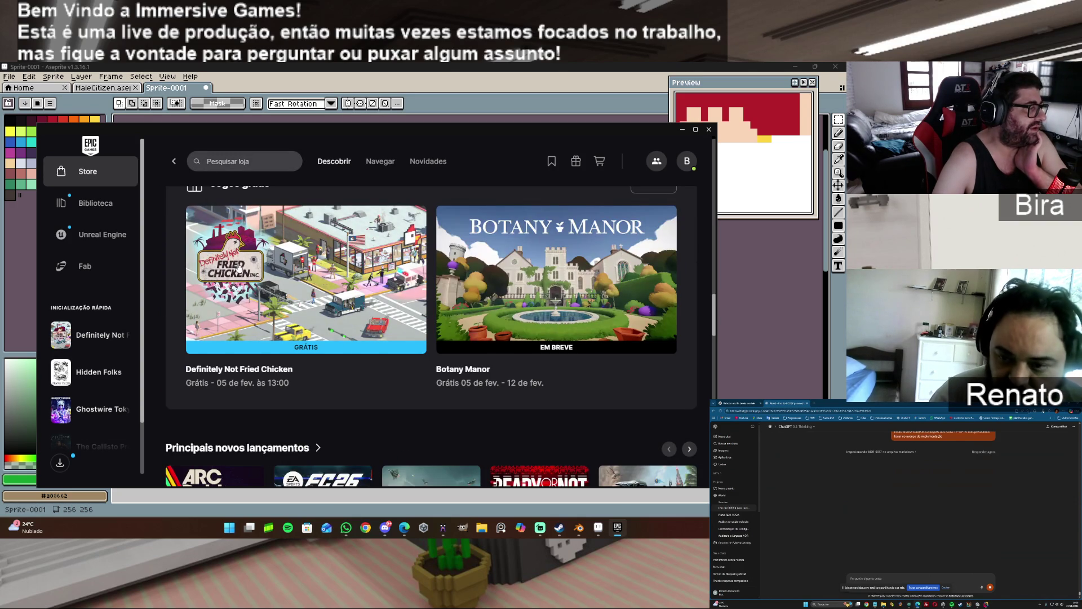
left_click(349, 283)
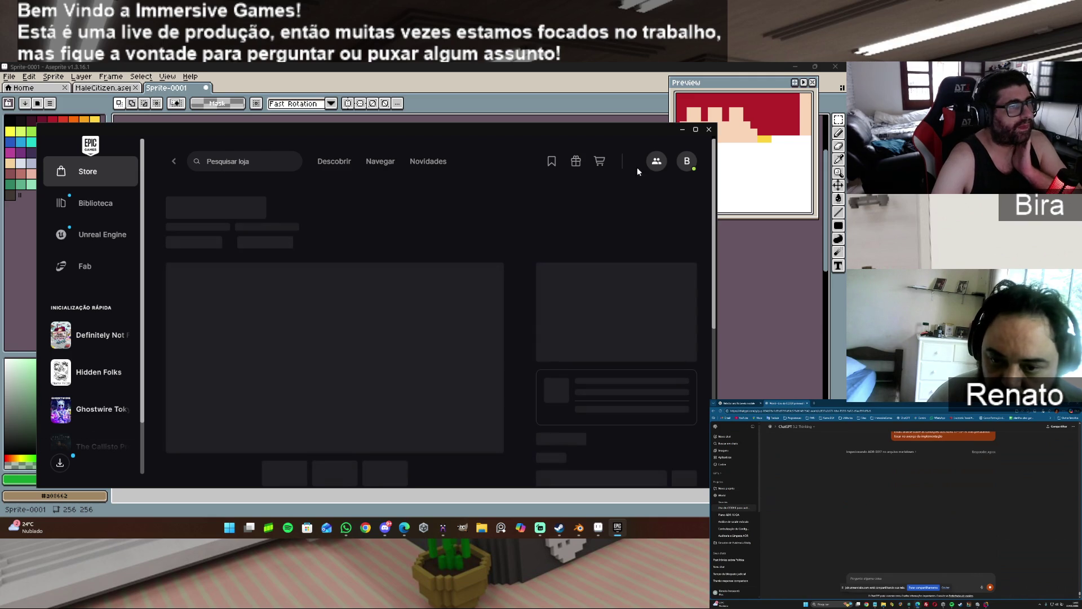
left_click(695, 129)
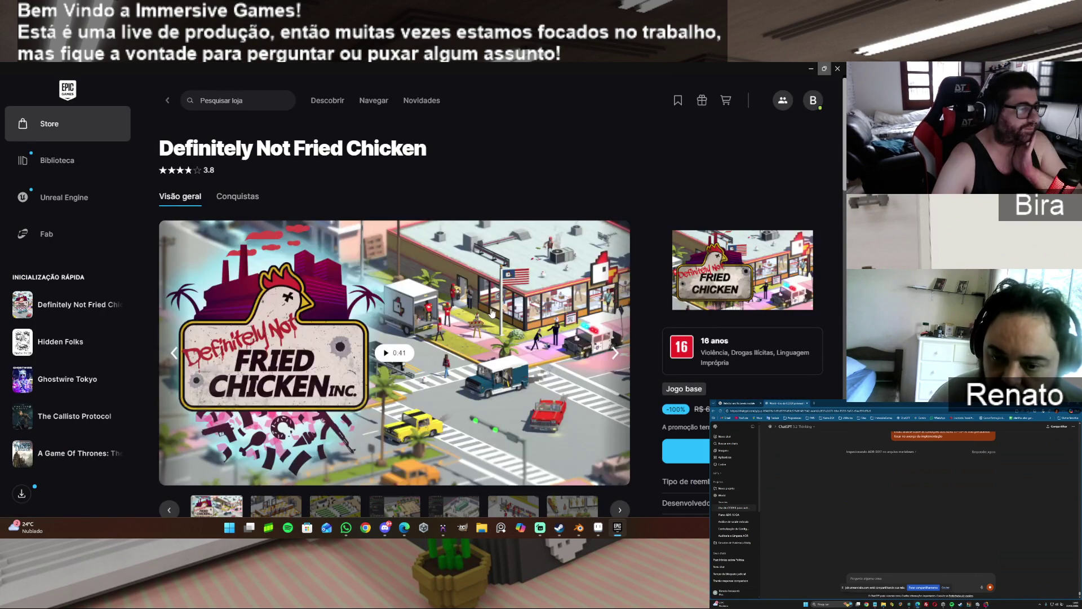
scroll(489, 309, "down", 1)
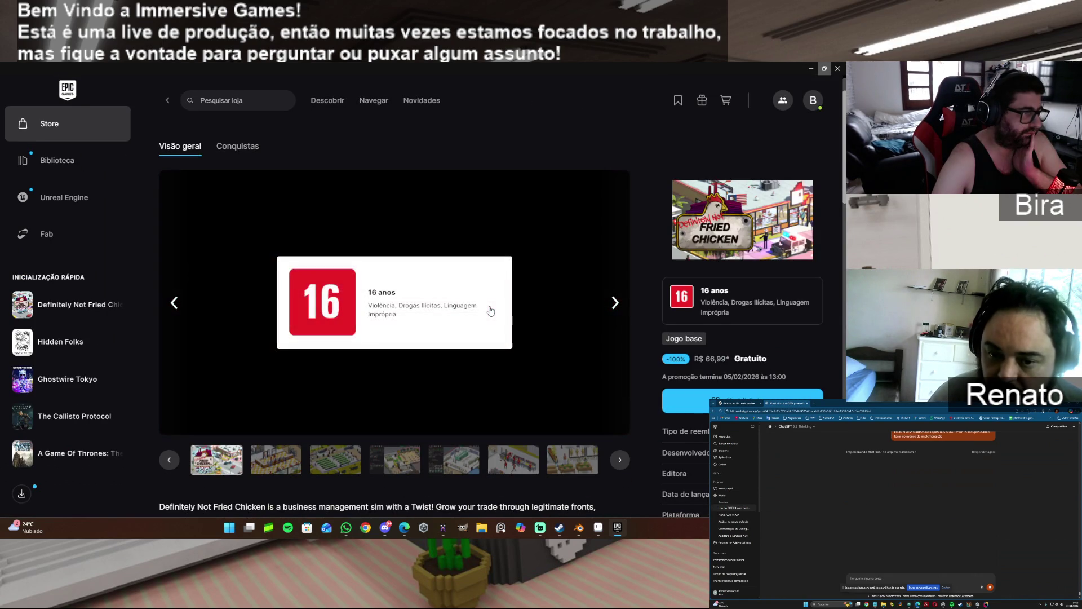
left_click(615, 303)
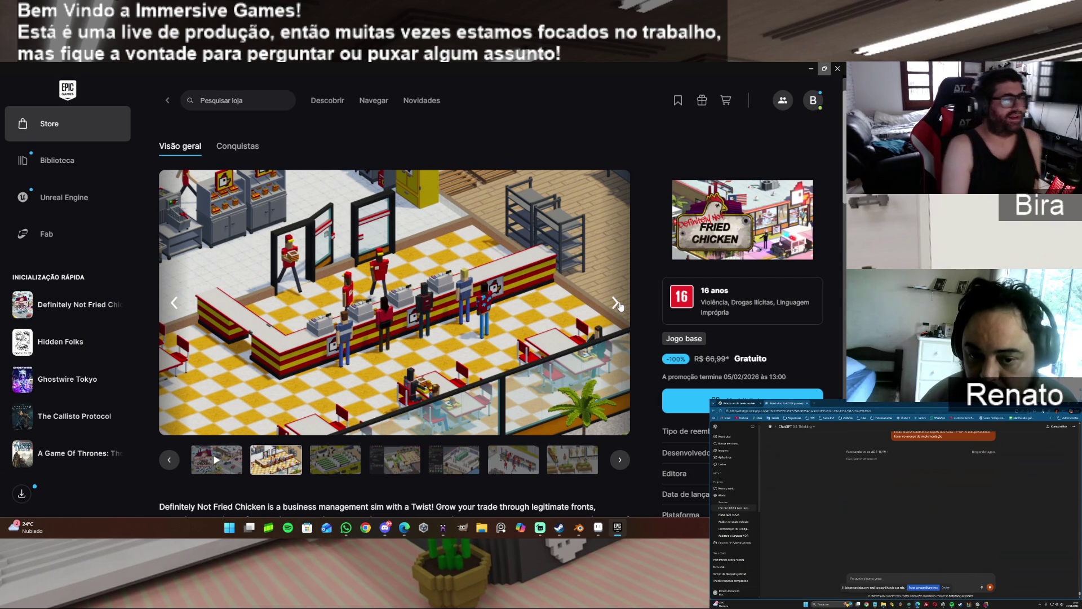
scroll(404, 339, "down", 2)
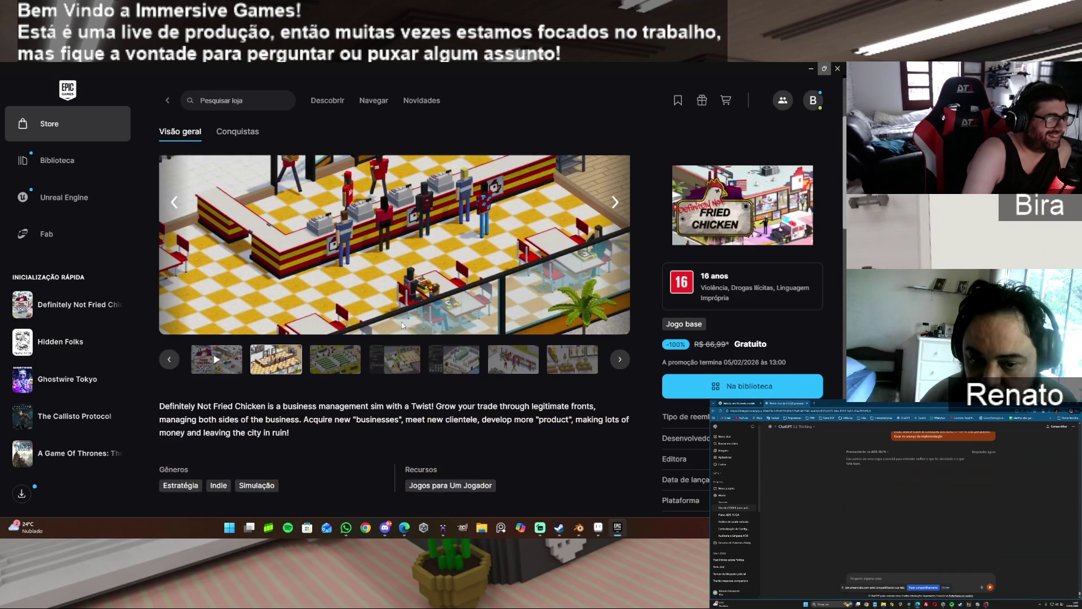
scroll(404, 322, "up", 2)
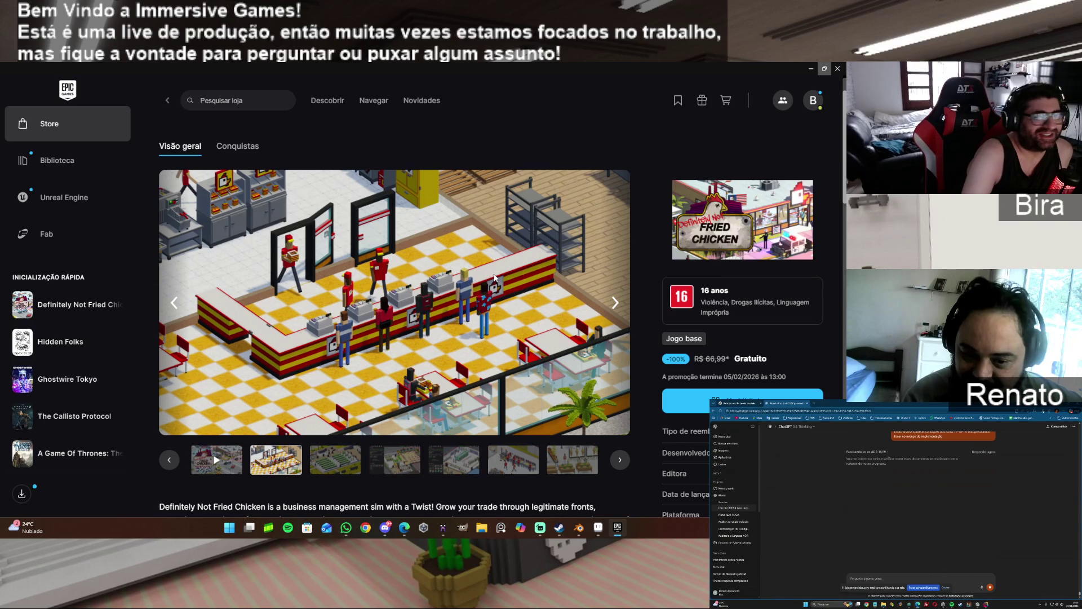
scroll(494, 276, "down", 1)
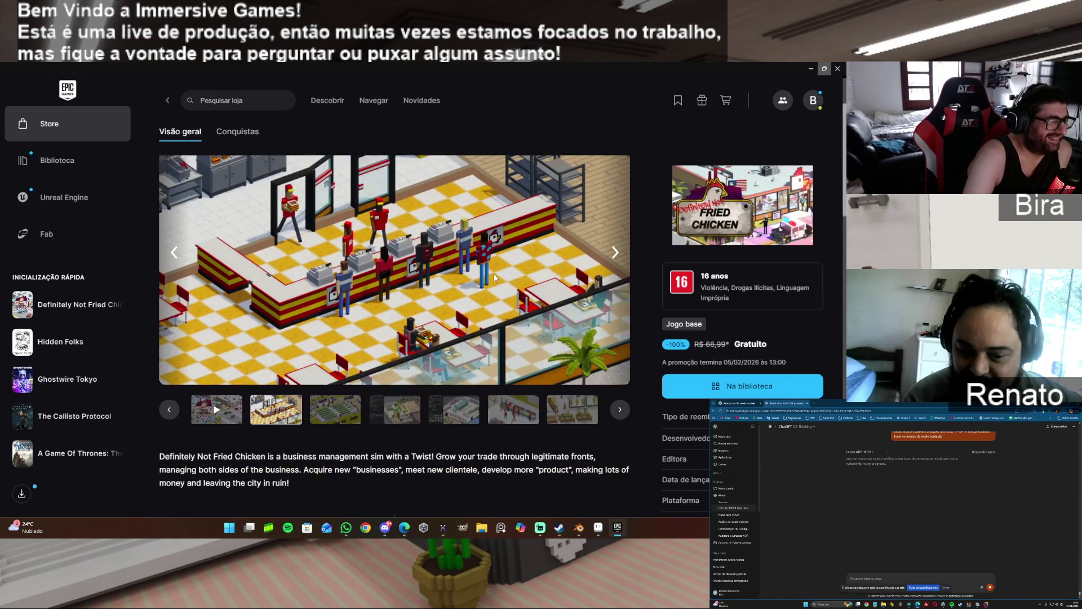
scroll(494, 277, "down", 1)
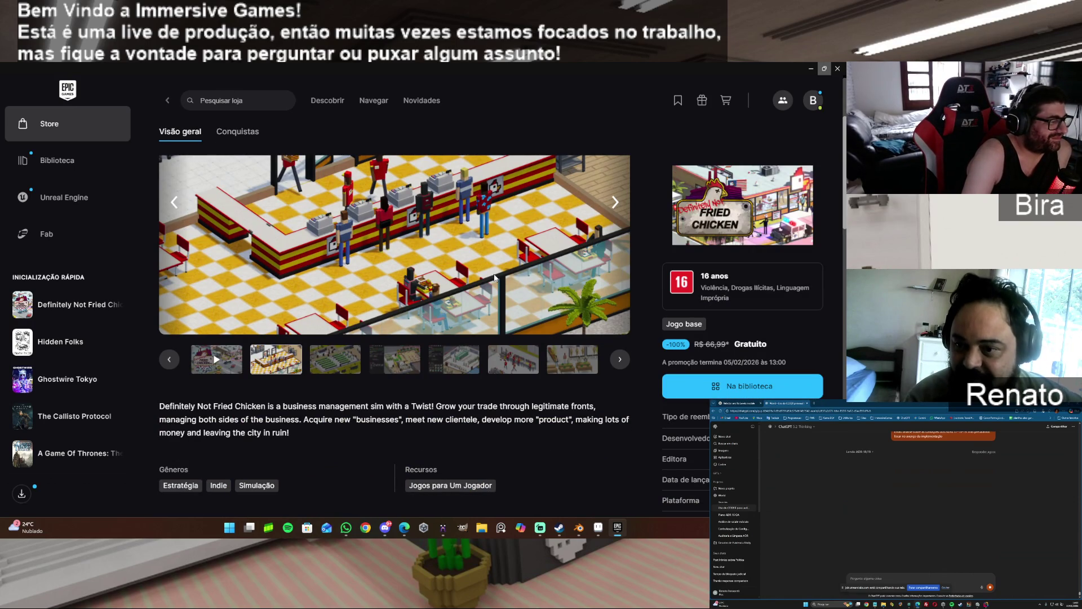
scroll(494, 276, "down", 3)
scroll(494, 277, "down", 2)
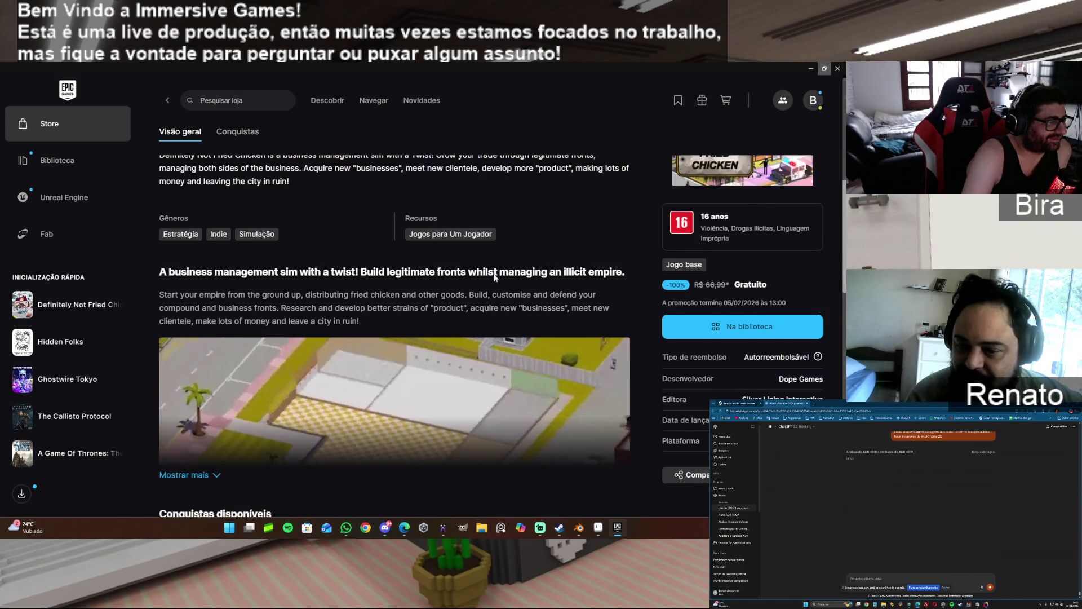
scroll(493, 276, "down", 2)
scroll(494, 277, "down", 2)
scroll(494, 276, "up", 5)
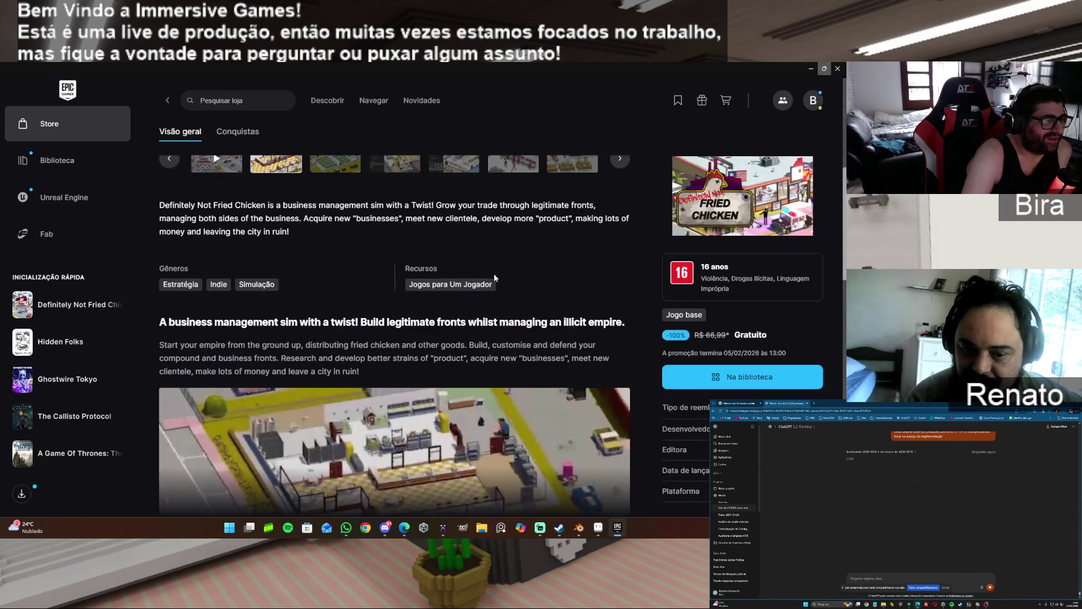
scroll(493, 276, "up", 4)
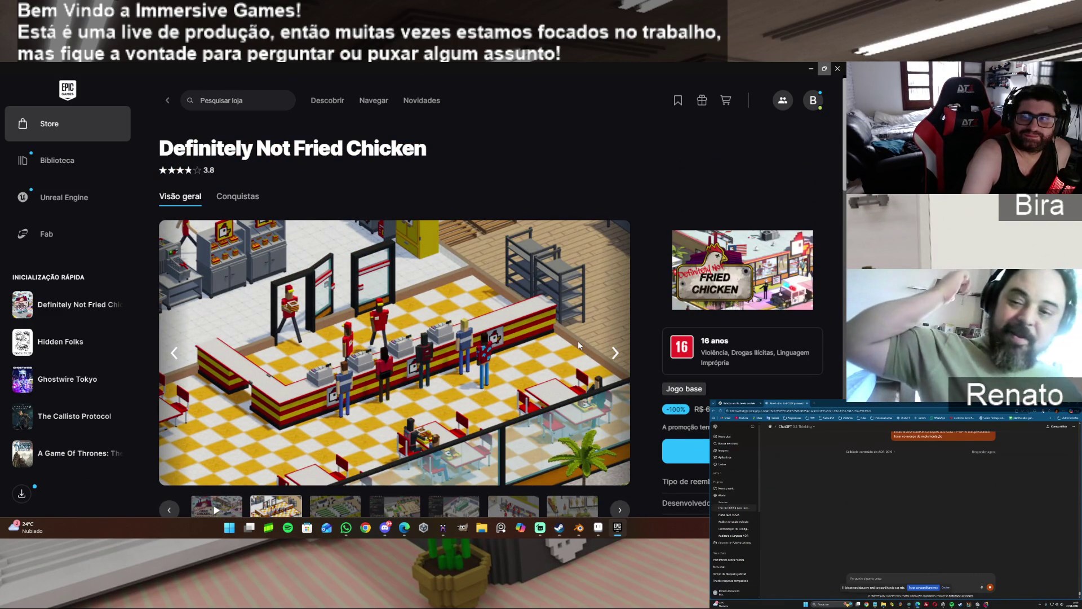
left_click(618, 355)
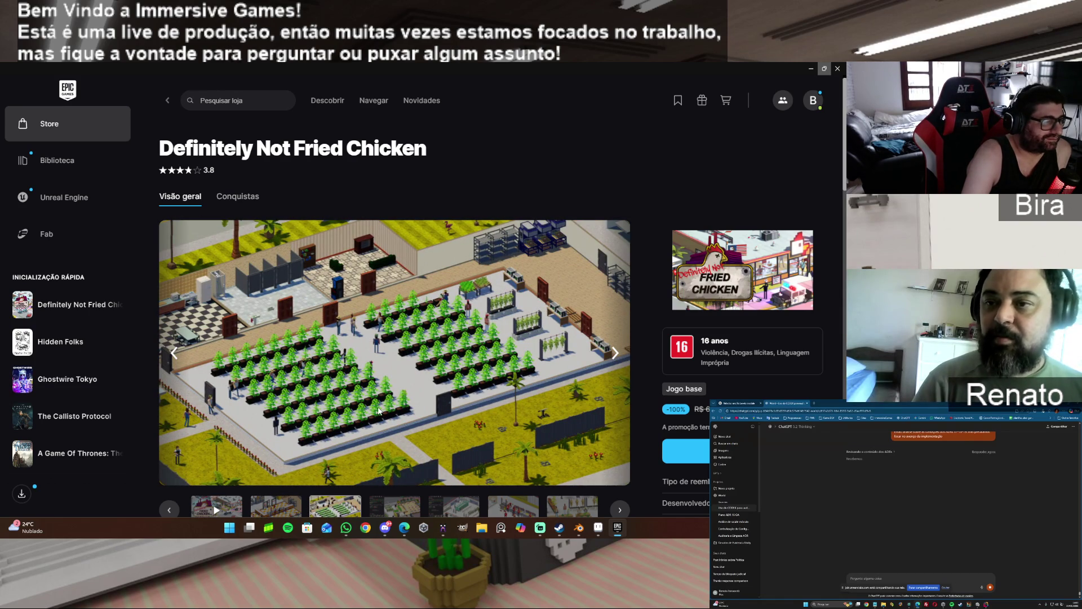
- View three more gallery screenshots, including the laundromat and kitchen, then minimize the launcher
scroll(412, 376, "down", 1)
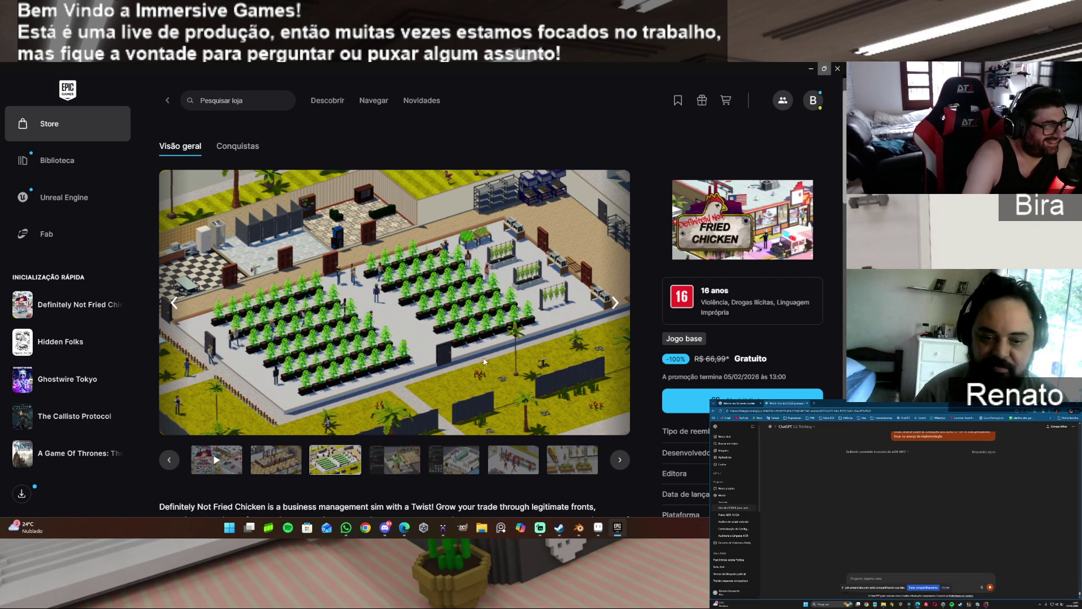
left_click(616, 305)
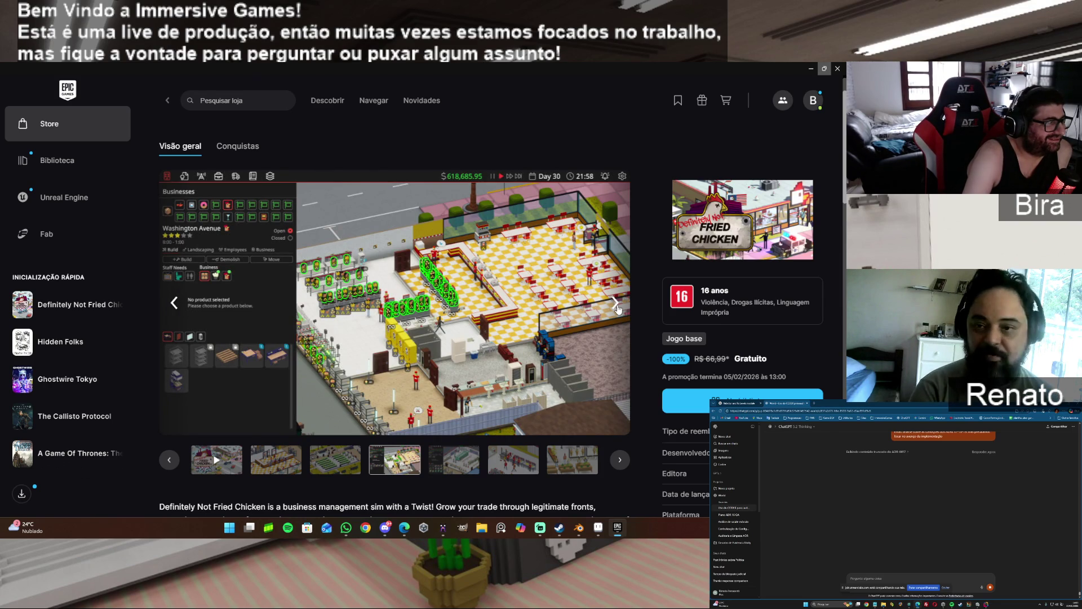
left_click(616, 304)
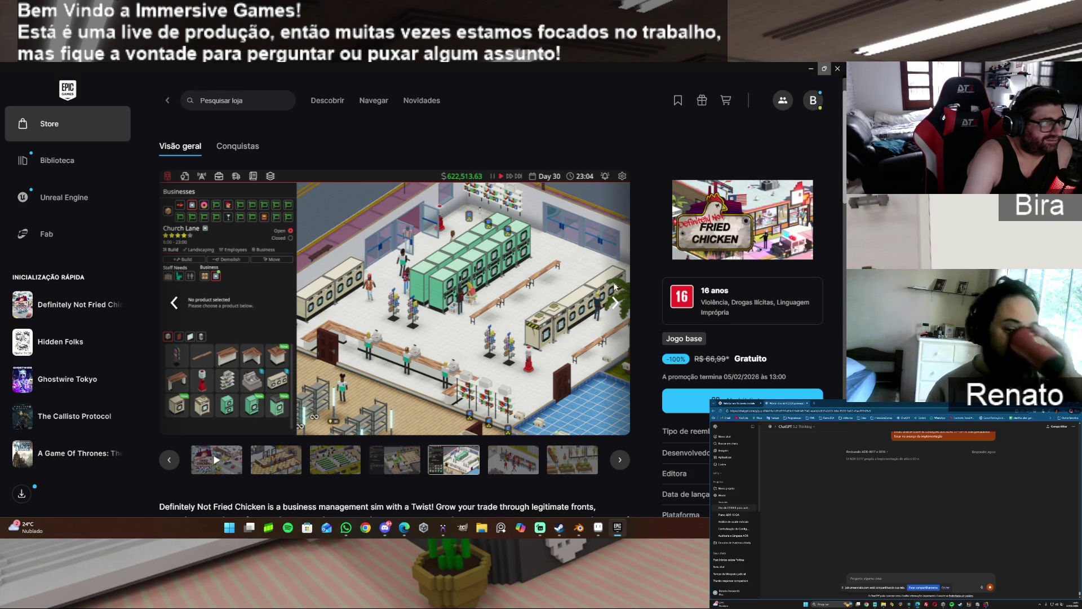
left_click(614, 307)
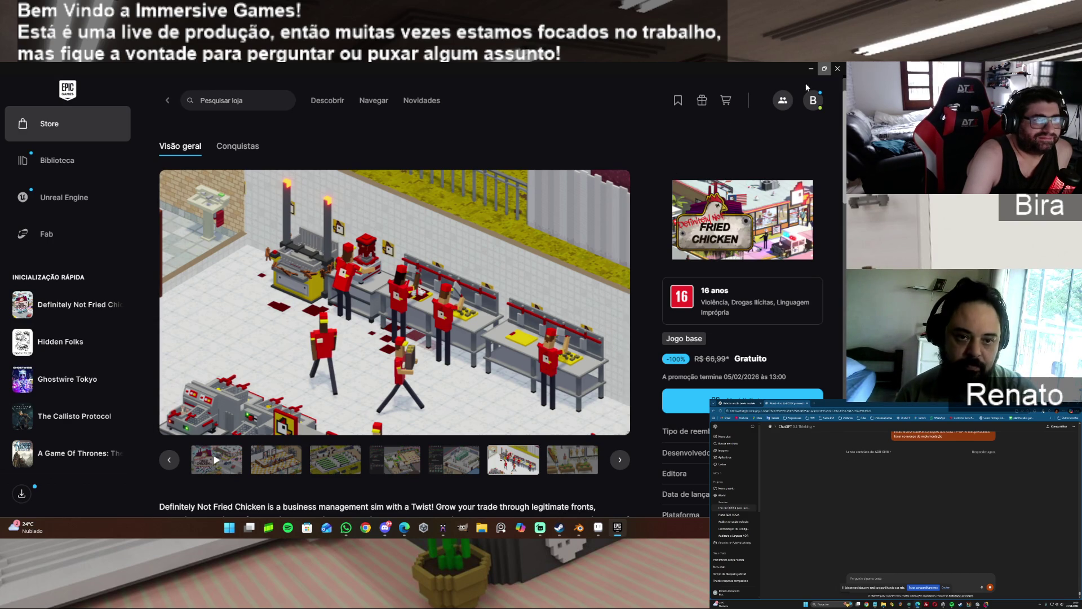
left_click(810, 68)
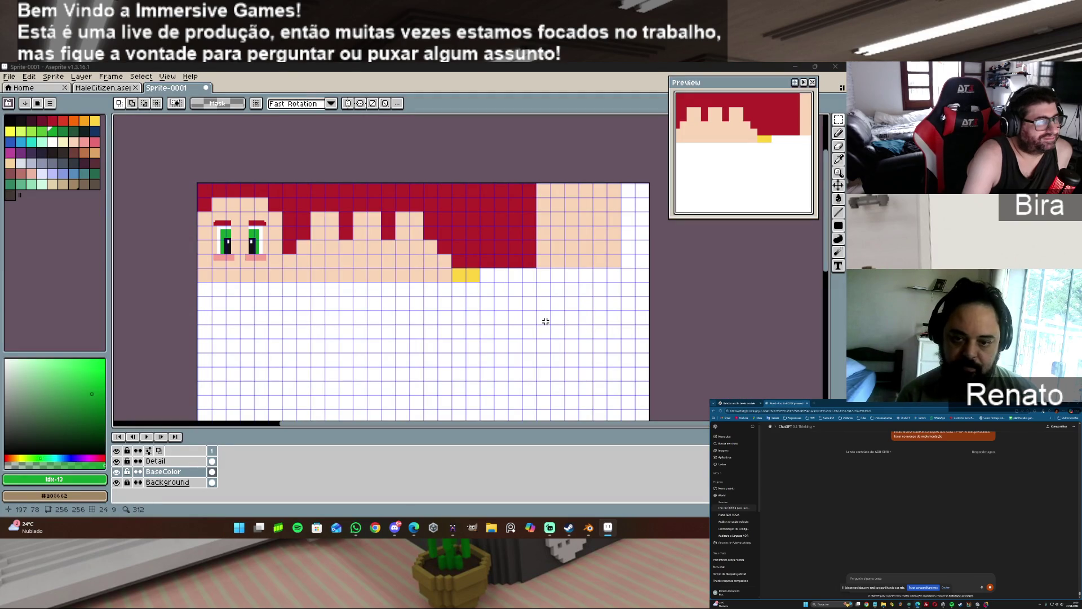
- Bring the MagicaVoxel window with the FemaleCitizen_001 model to the front
left_click(455, 529)
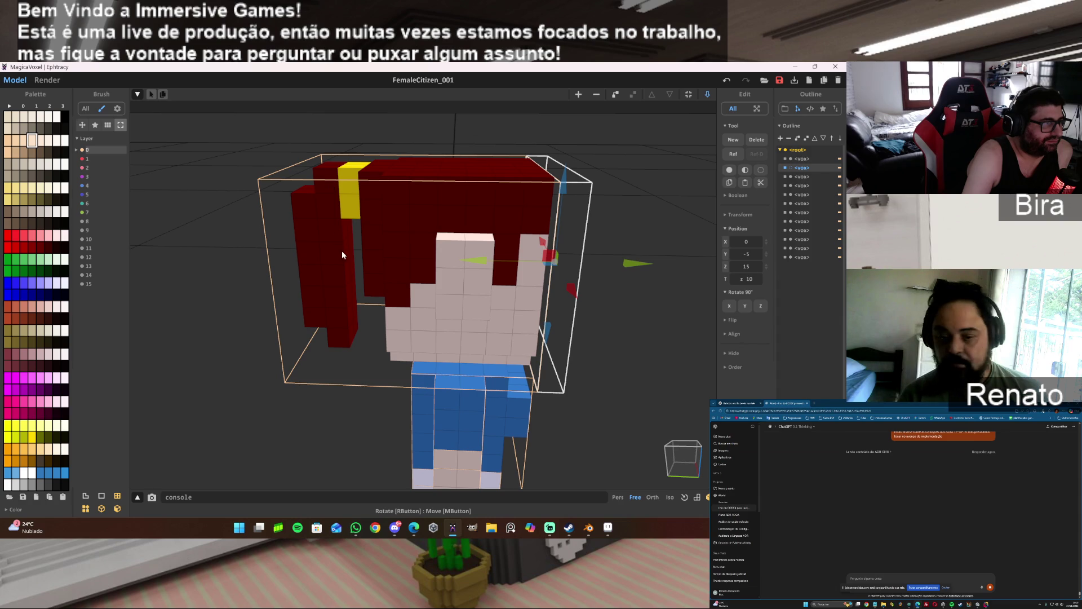
- Look over the FemaleCitizen_001 model's hair and clip, then switch back to Aseprite
left_click(589, 534)
left_click(589, 535)
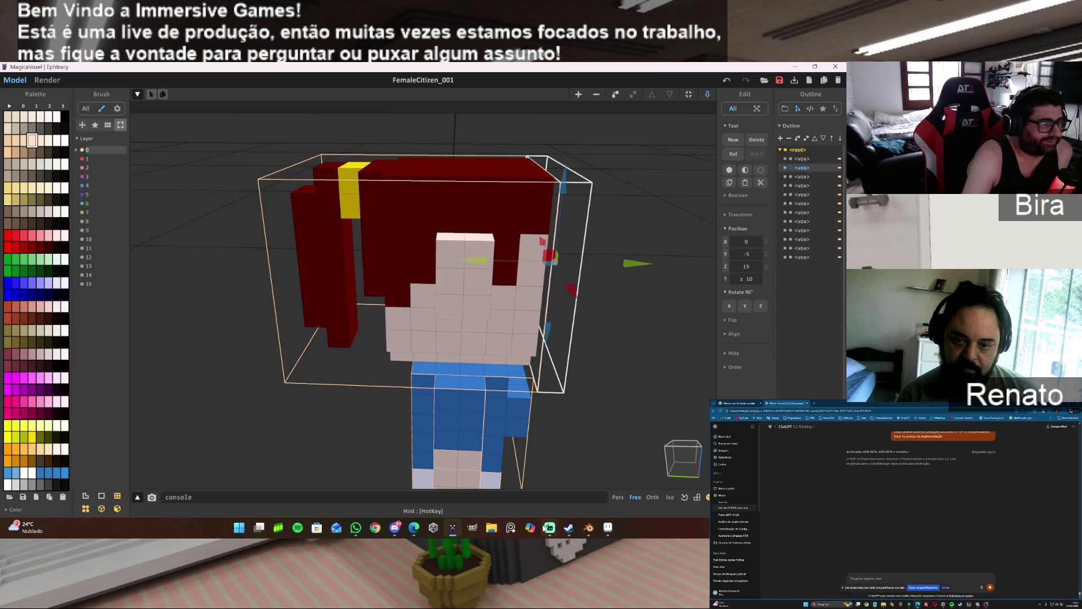
mouse_move(557, 529)
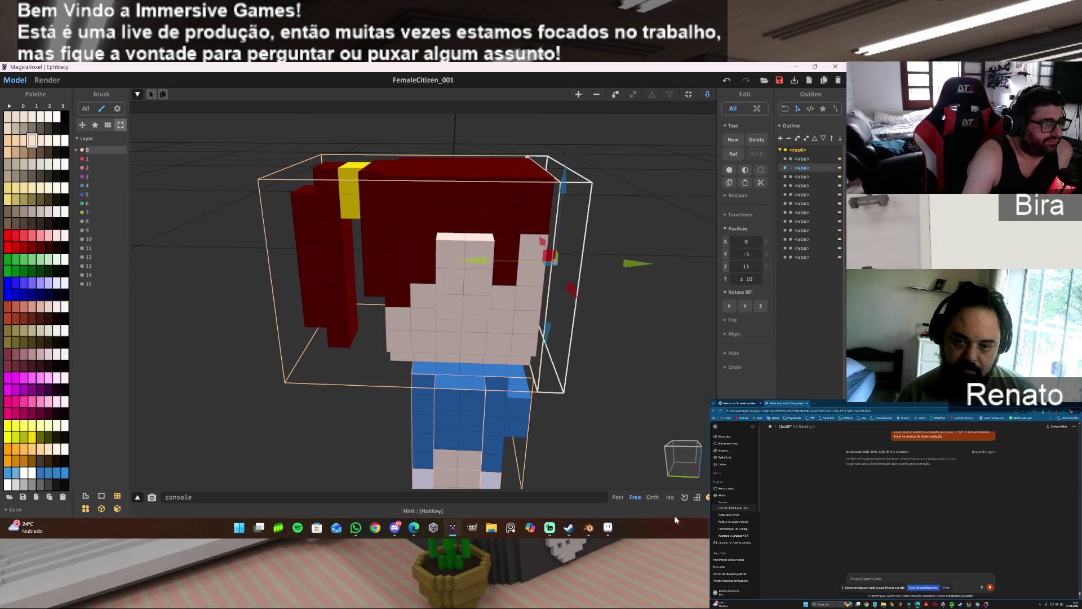
left_click(609, 530)
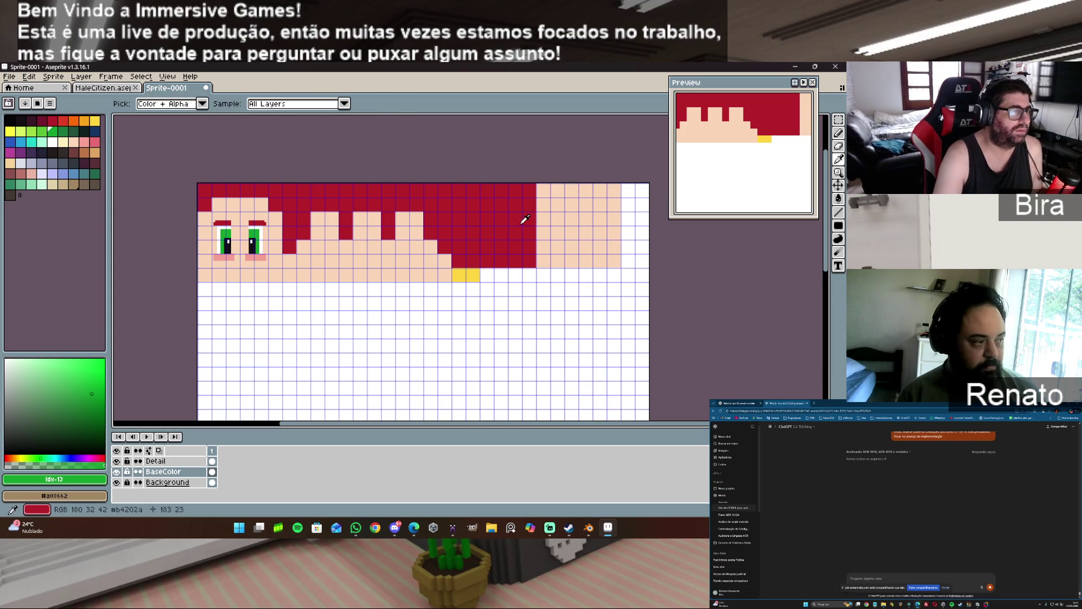
- Pick up the dark-red hair colour and select a narrow strip down the texture's rightmost columns
left_click(514, 221, "alt")
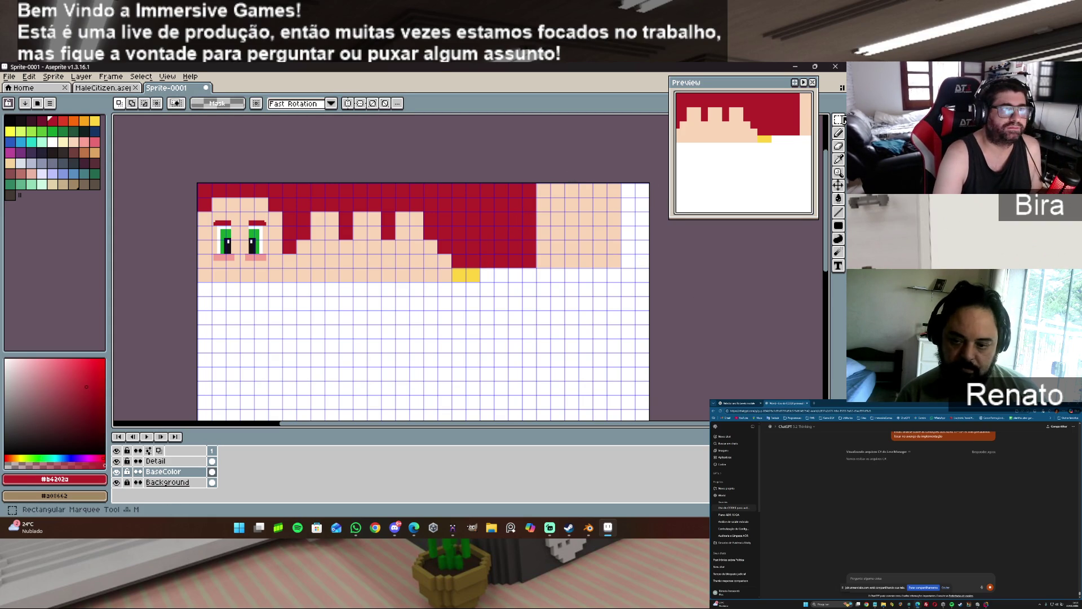
key("m")
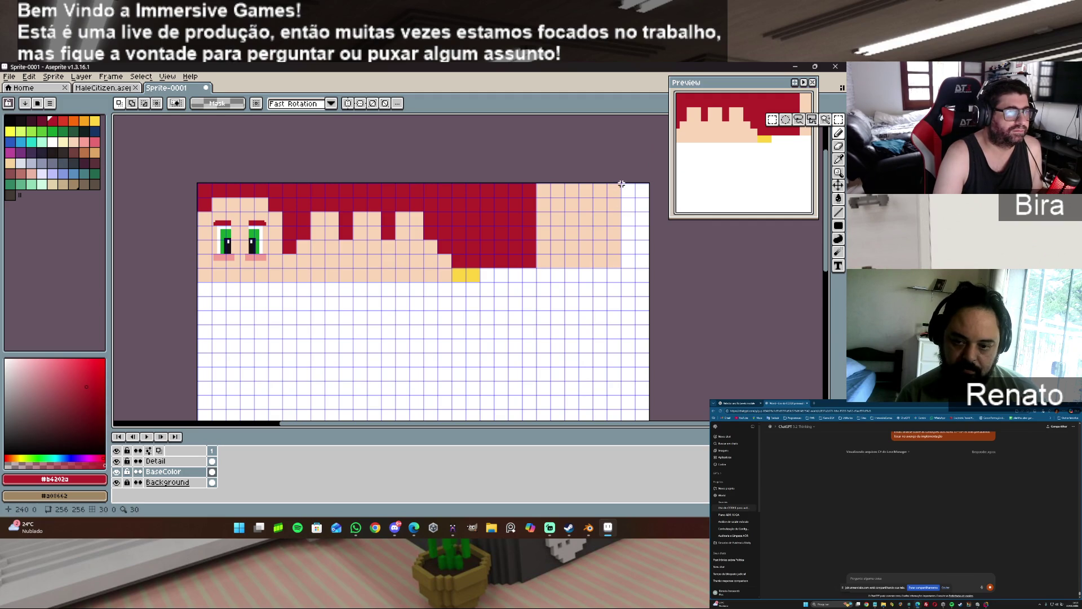
left_click_drag(623, 183, 648, 279)
left_click(612, 181)
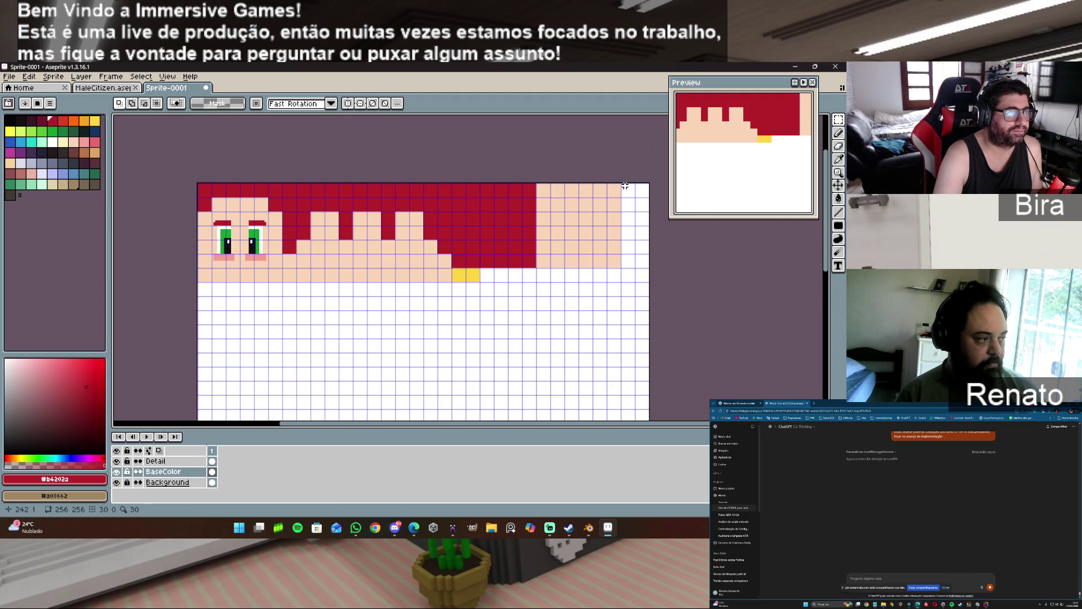
mouse_move(621, 184)
left_mouse_down()
mouse_move(639, 265)
mouse_move(647, 264)
left_mouse_up()
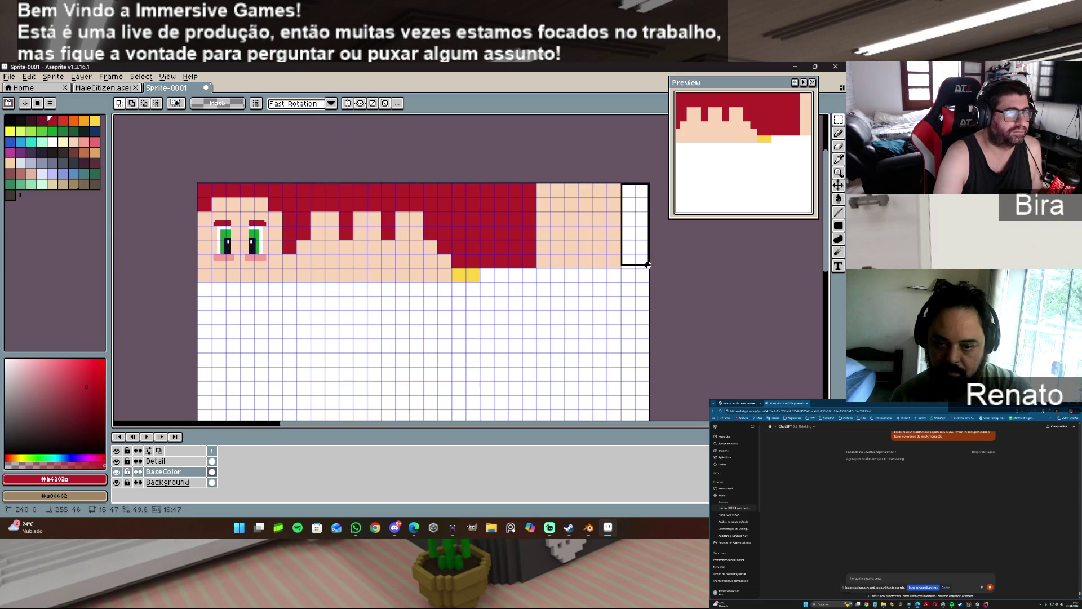
left_click_drag(648, 273, 646, 295)
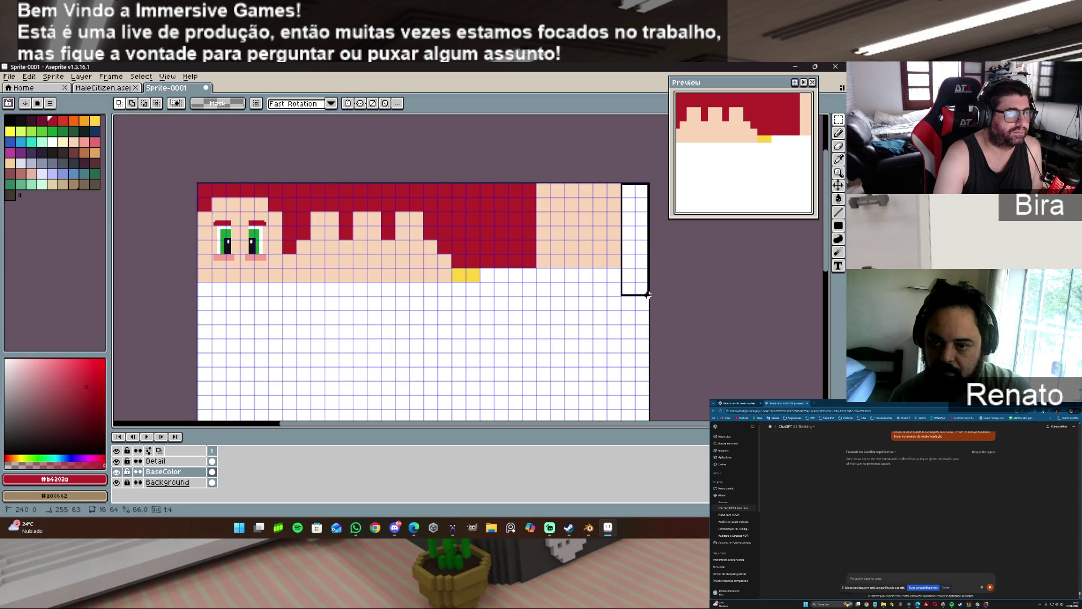
left_click_drag(649, 294, 650, 295)
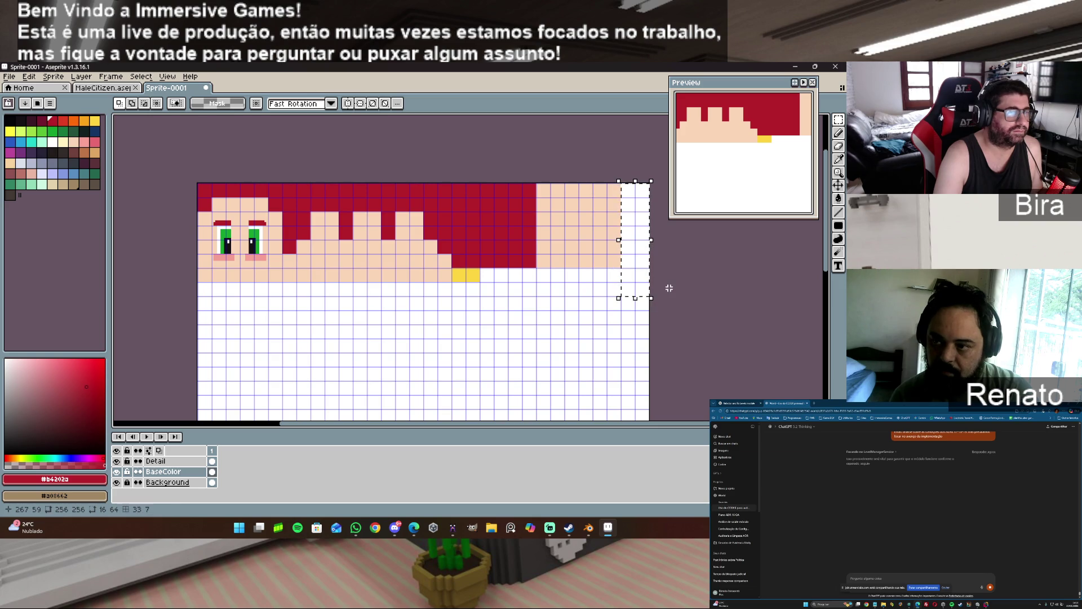
key("g")
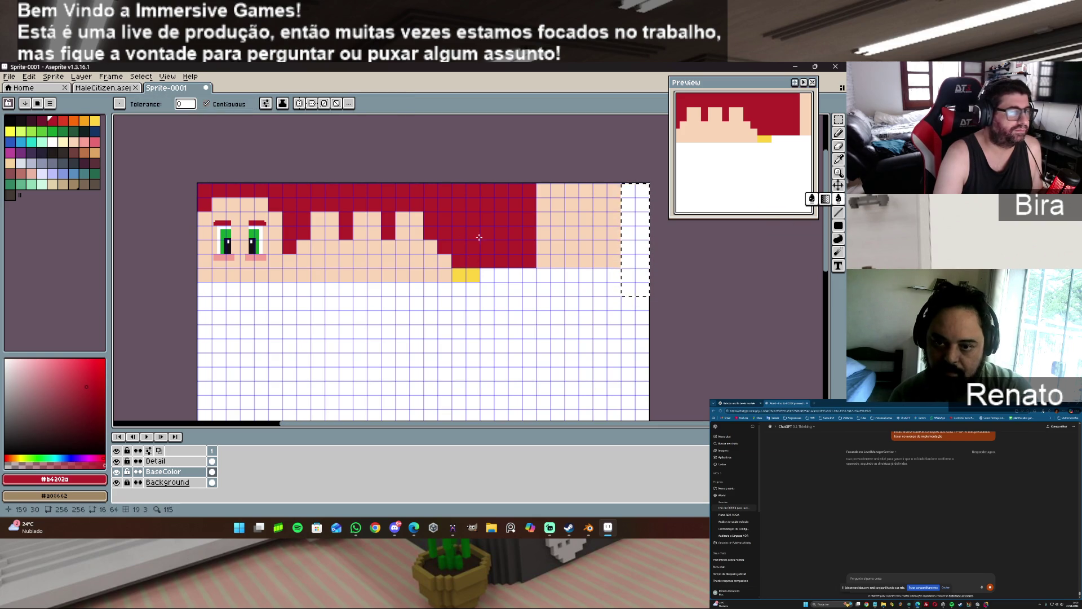
- Fill the right-edge selection with the dark-red hair colour to extend the side hair
left_click(637, 252)
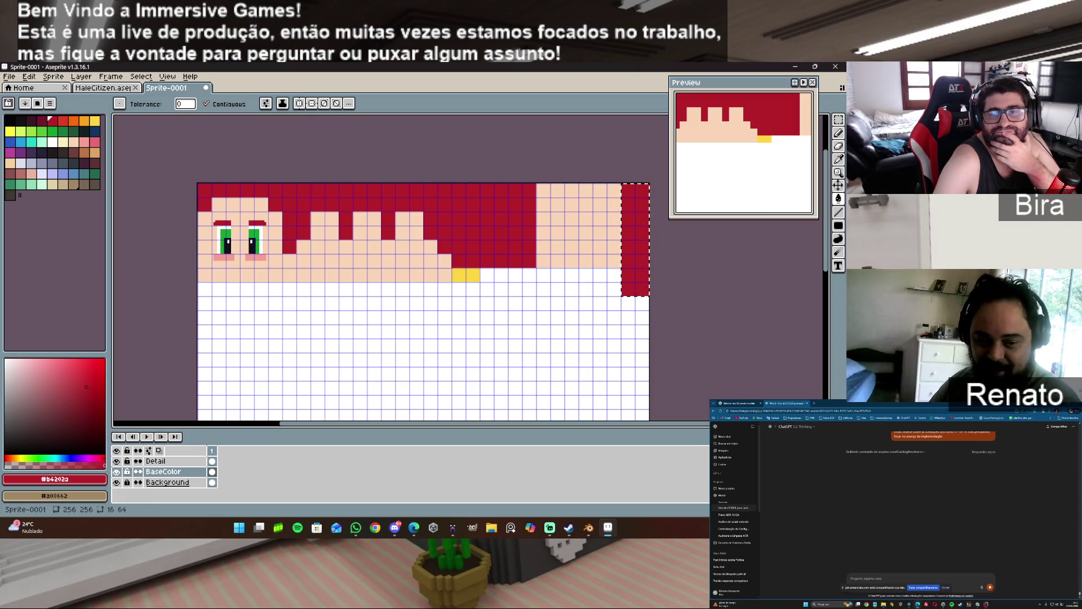
key("alt+Tab")
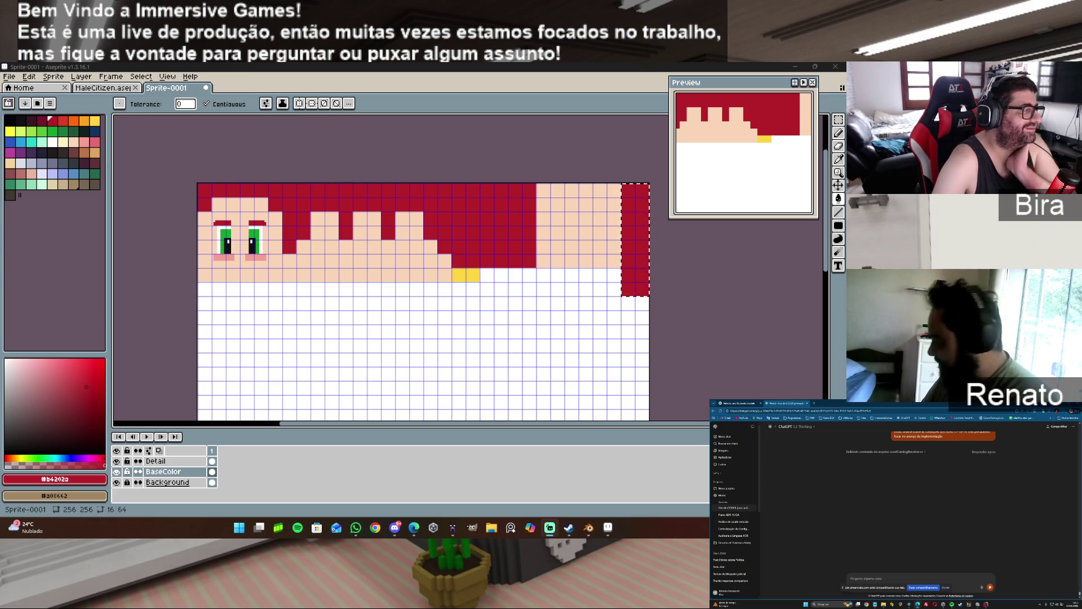
scroll(226, 268, "up", 3)
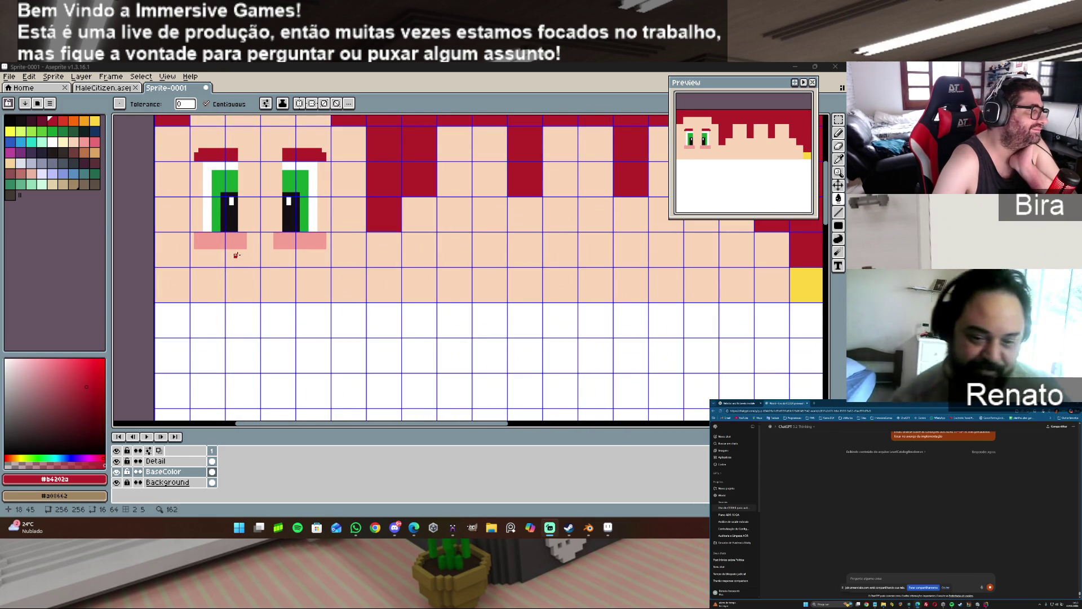
- Make the Detail layer active and sample the skin colour from the face
left_click(177, 460)
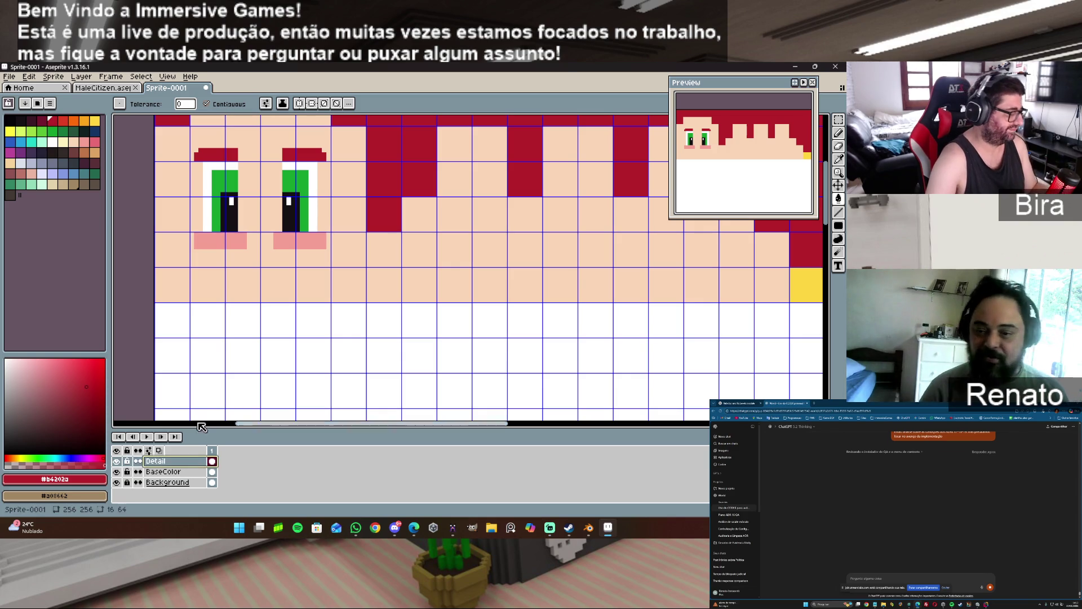
left_click(251, 231, "alt")
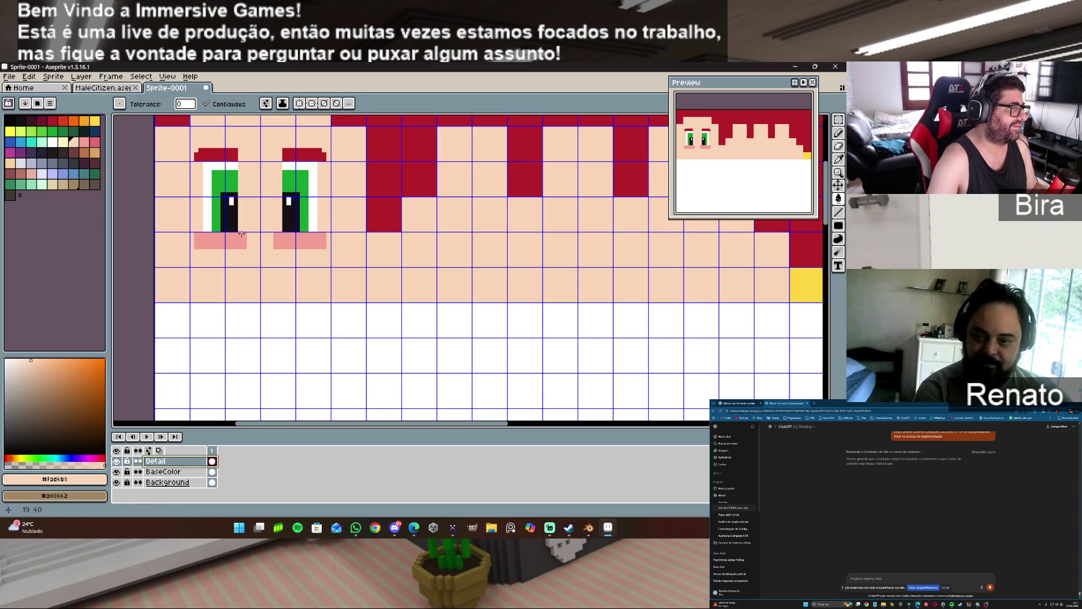
scroll(240, 256, "up", 1)
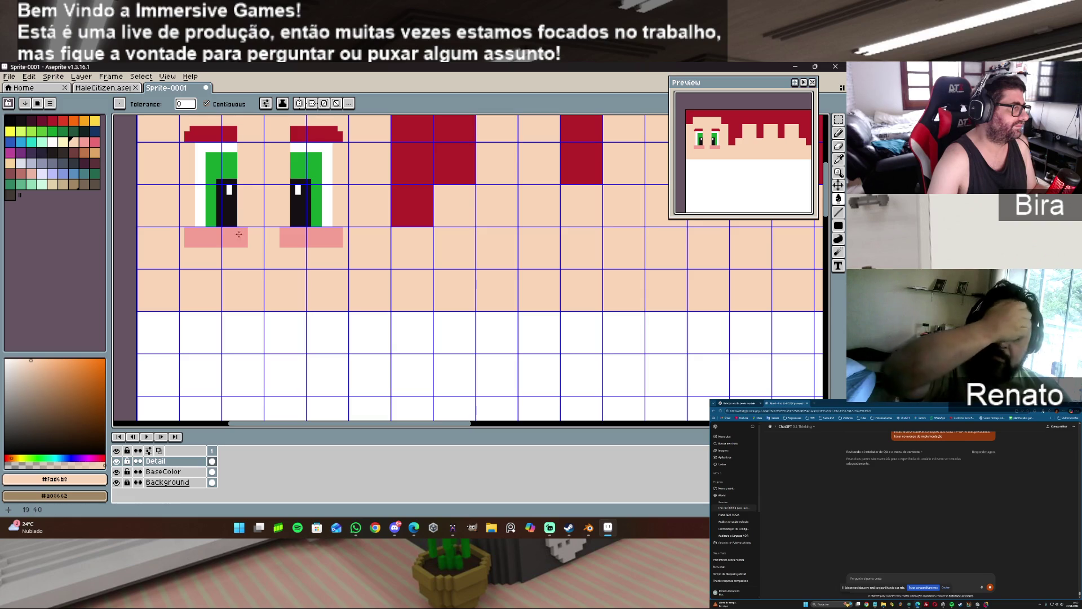
- Toggle BaseColor visibility off and on, then cover the left blush with skin and undo it
left_click(164, 471)
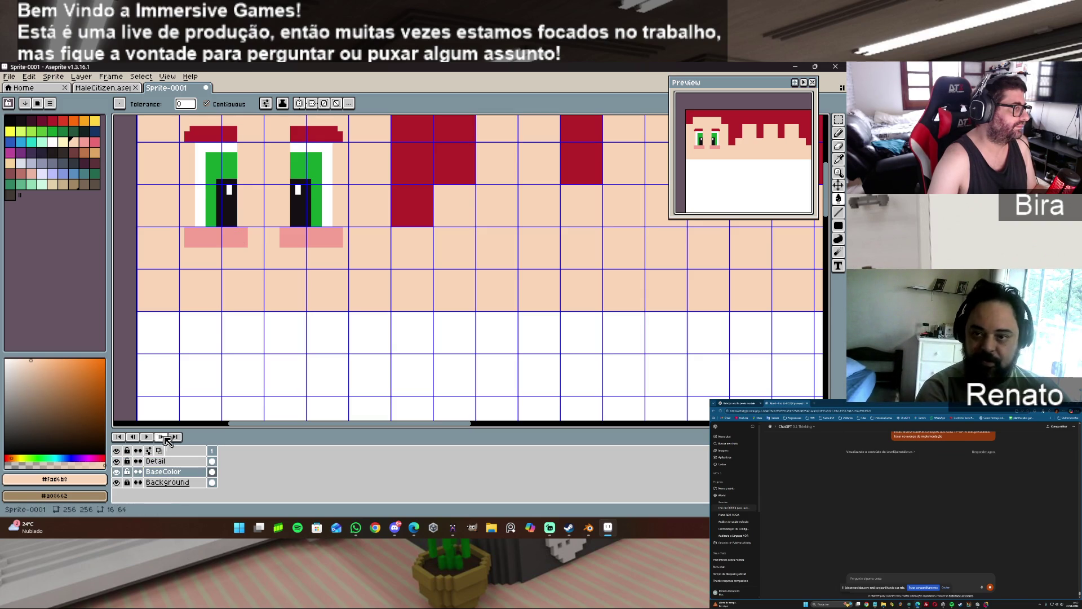
left_click(116, 472)
left_click(116, 471)
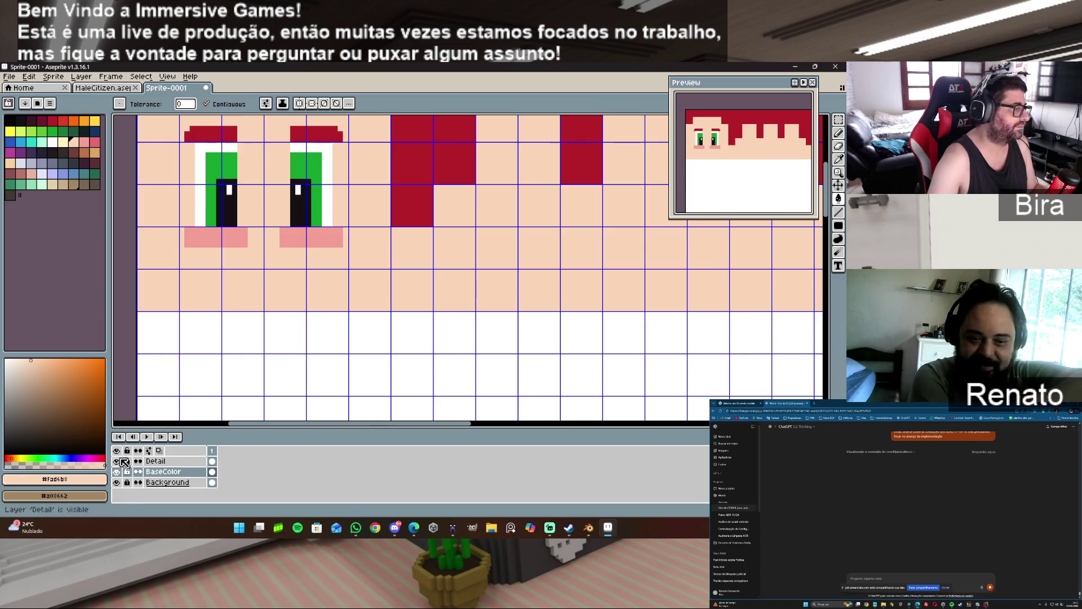
left_click(155, 461)
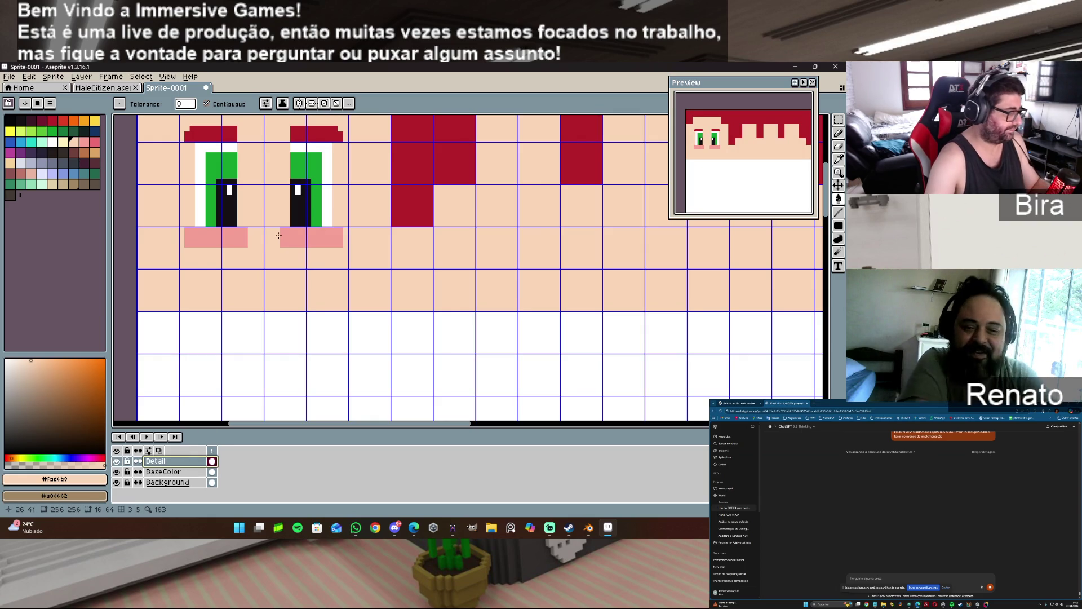
left_click(239, 228)
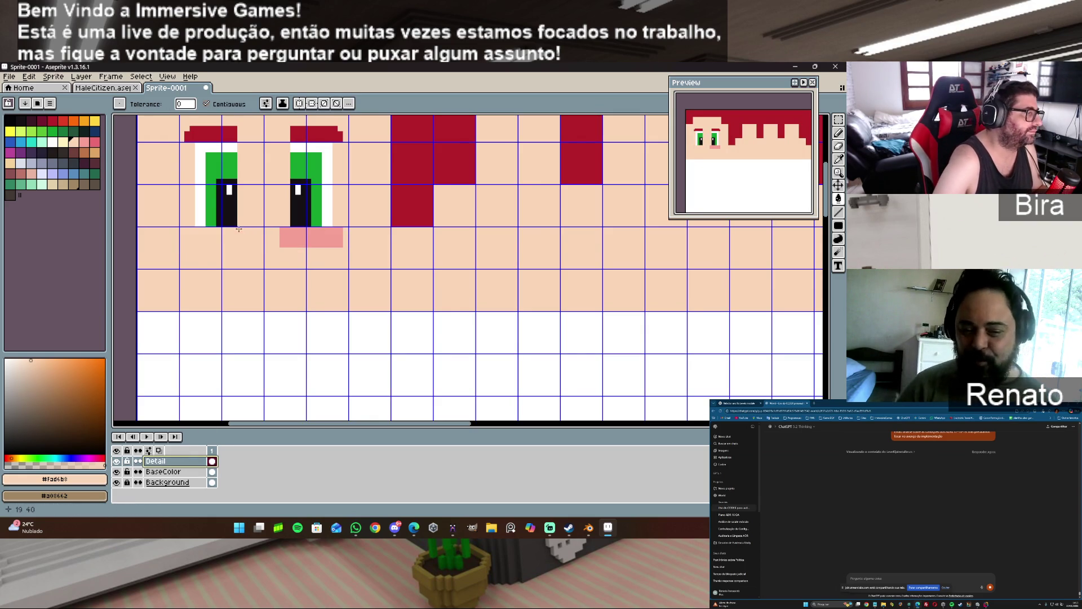
key("ctrl+z")
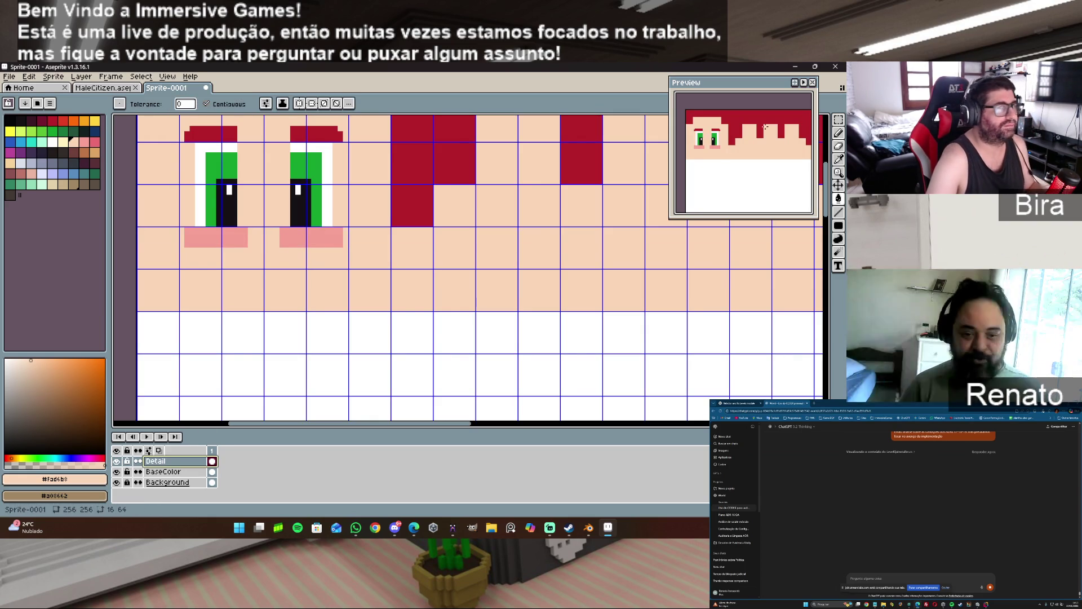
- Pencil skin colour over excess pink under both eyes, then enable horizontal symmetry
key("b")
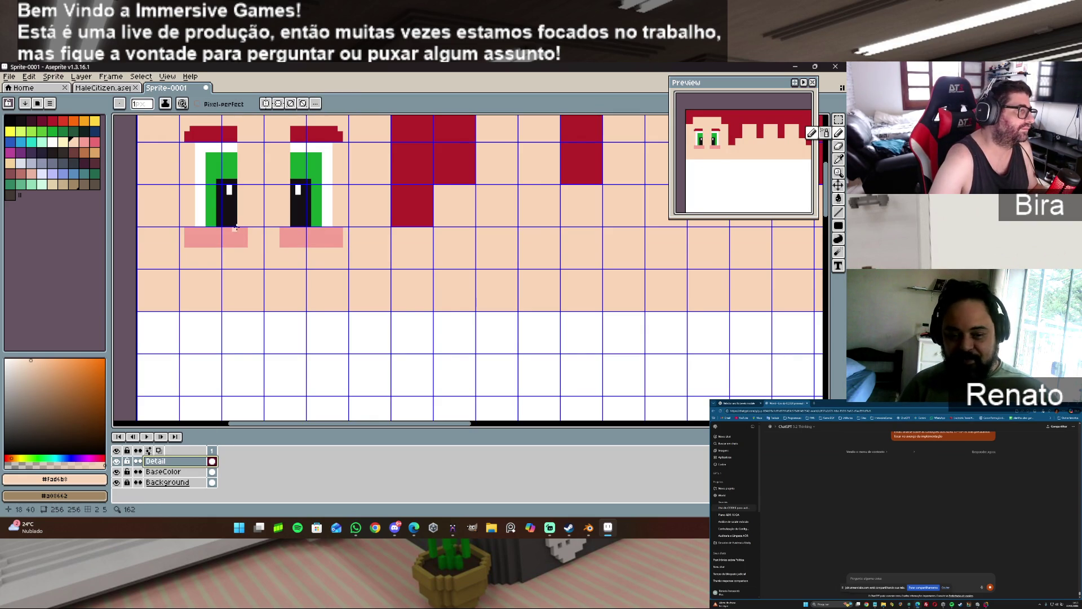
left_click_drag(240, 229, 243, 241)
key("ctrl+z")
left_click_drag(285, 229, 289, 244)
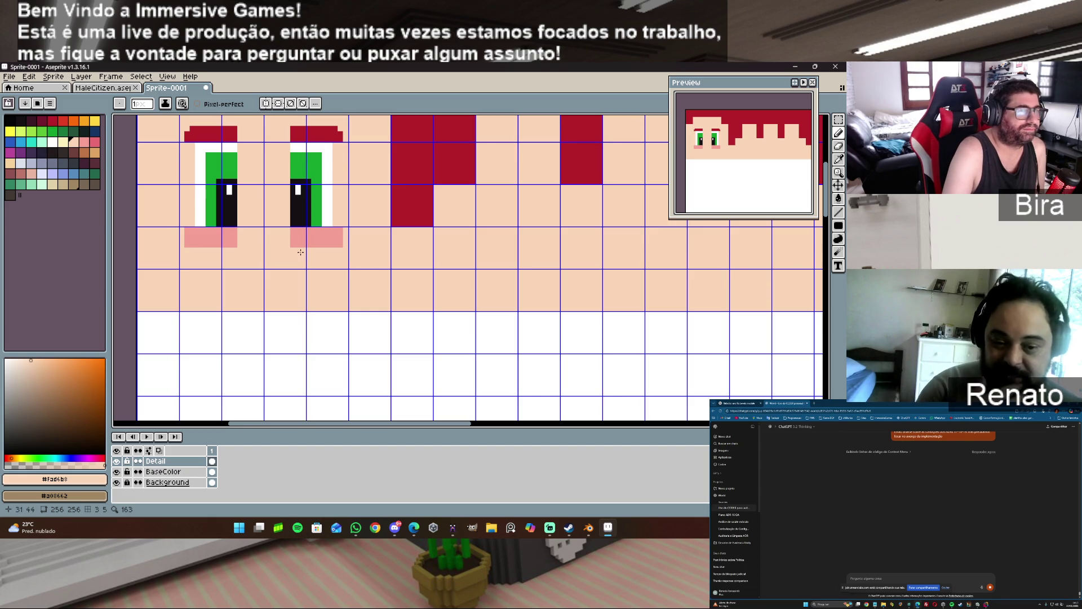
left_click(238, 244)
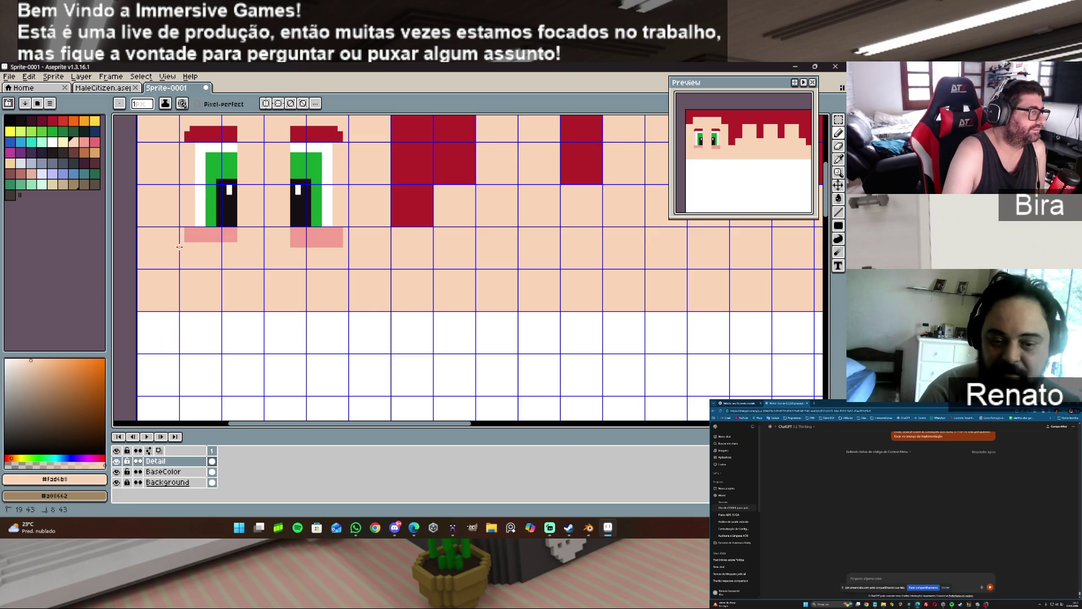
left_click_drag(285, 246, 380, 246)
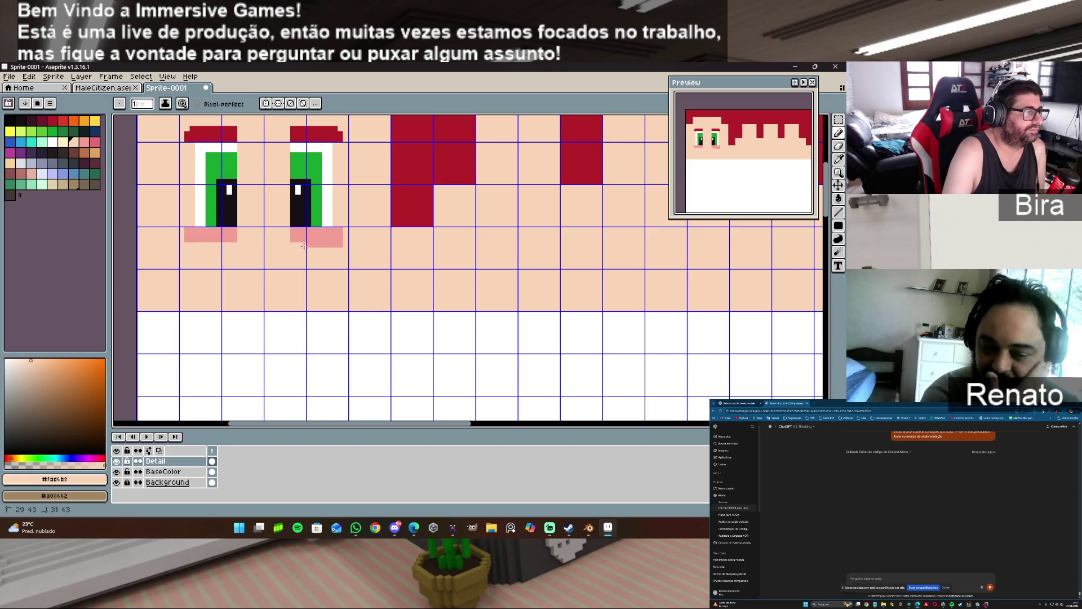
left_click(267, 104)
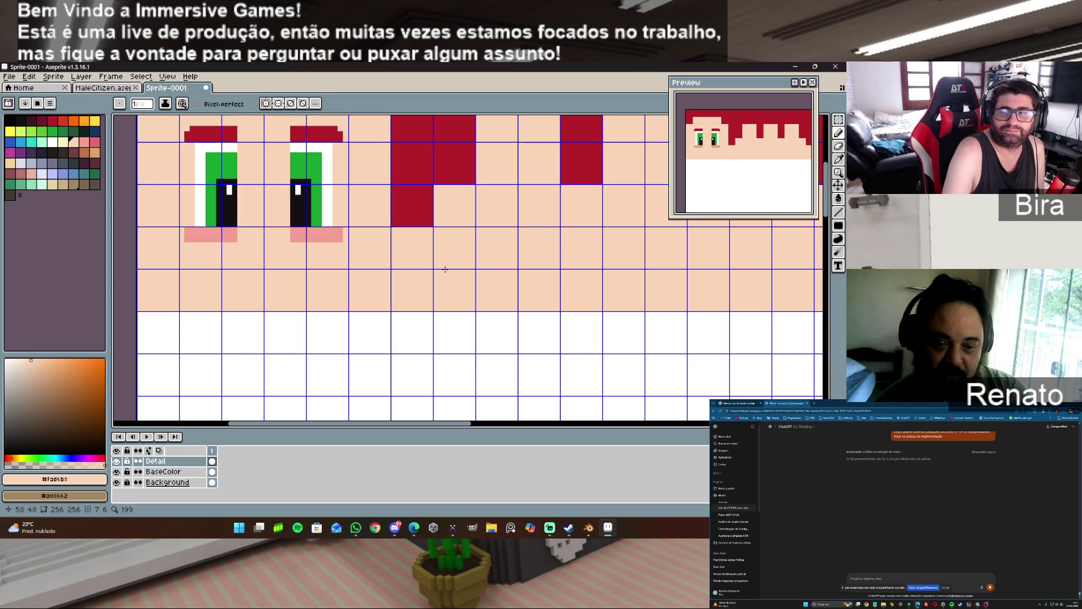
scroll(487, 283, "down", 1)
mouse_move(753, 247)
left_mouse_down()
mouse_move(515, 276)
mouse_move(492, 289)
left_mouse_up()
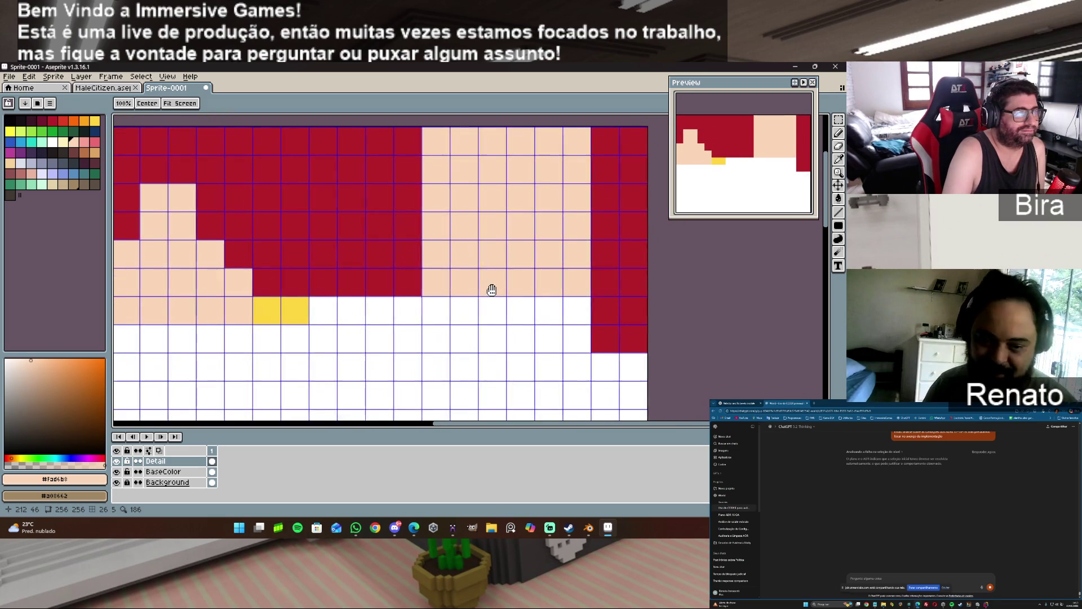
scroll(485, 304, "down", 1)
scroll(395, 319, "down", 1)
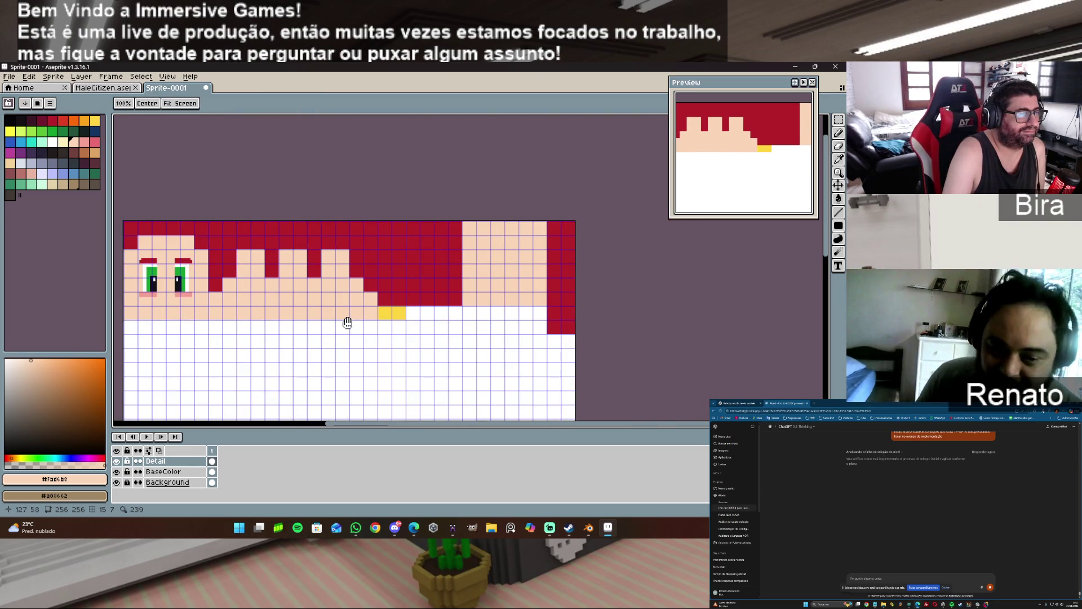
left_click_drag(347, 322, 395, 270)
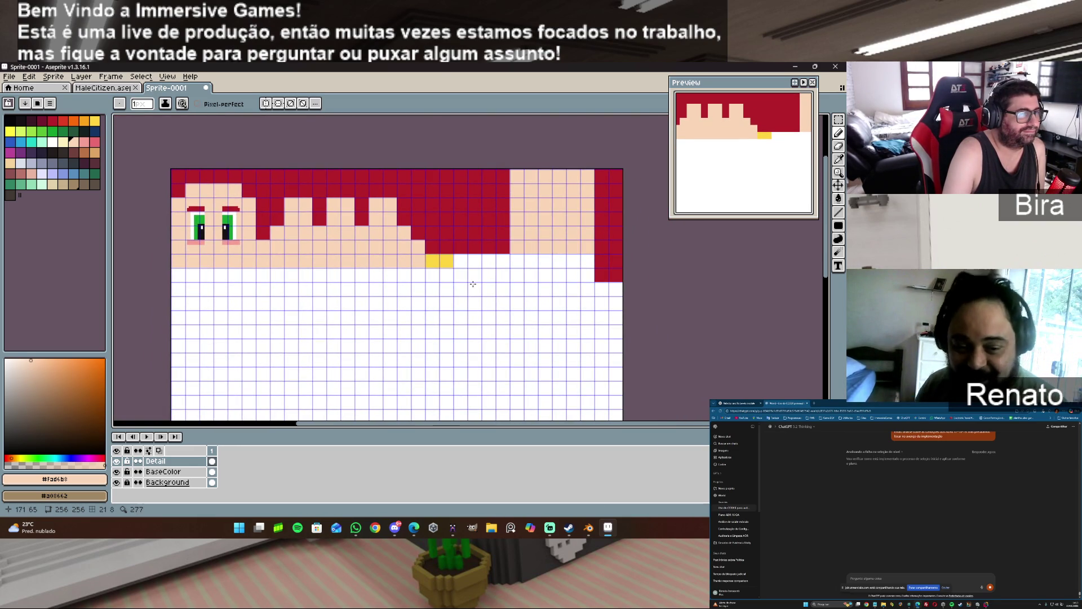
scroll(473, 284, "up", 2)
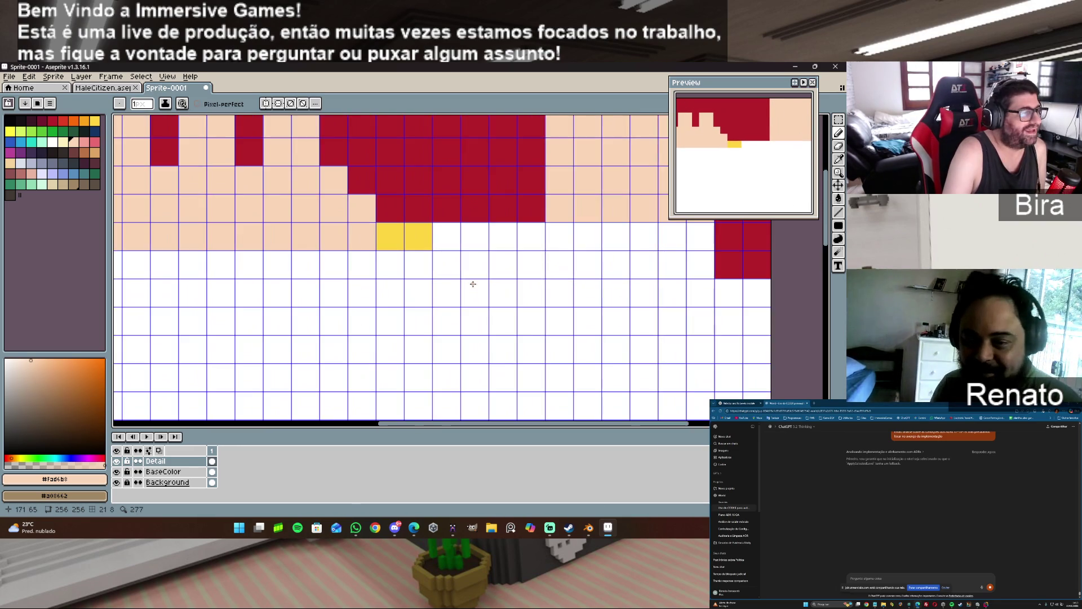
scroll(473, 284, "down", 1)
scroll(473, 284, "down", 1)
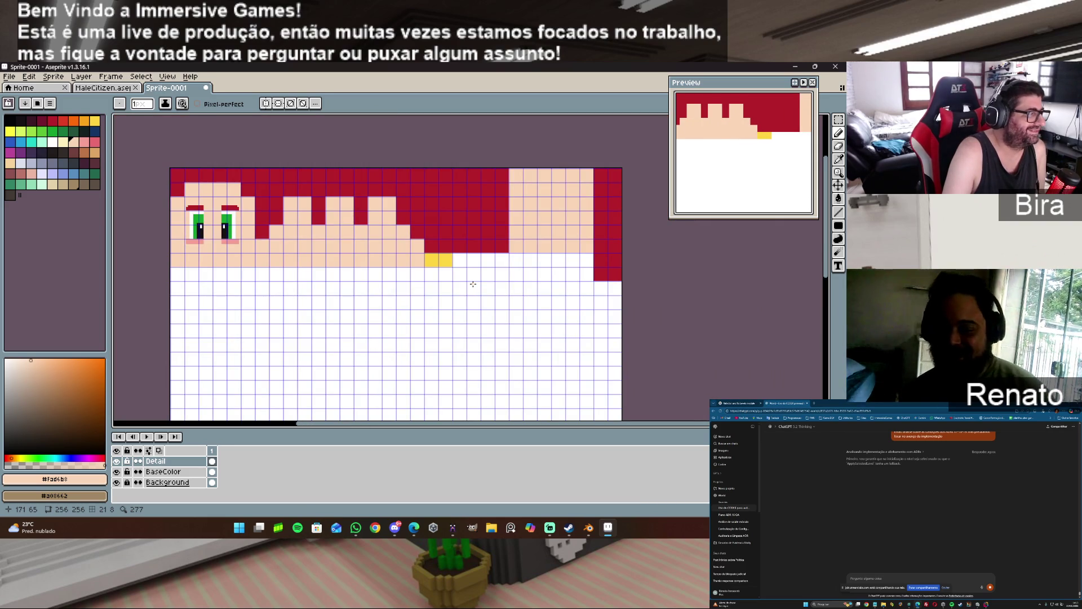
scroll(473, 283, "up", 1)
mouse_move(324, 292)
left_mouse_down()
mouse_move(417, 306)
mouse_move(458, 299)
mouse_move(437, 291)
left_mouse_up()
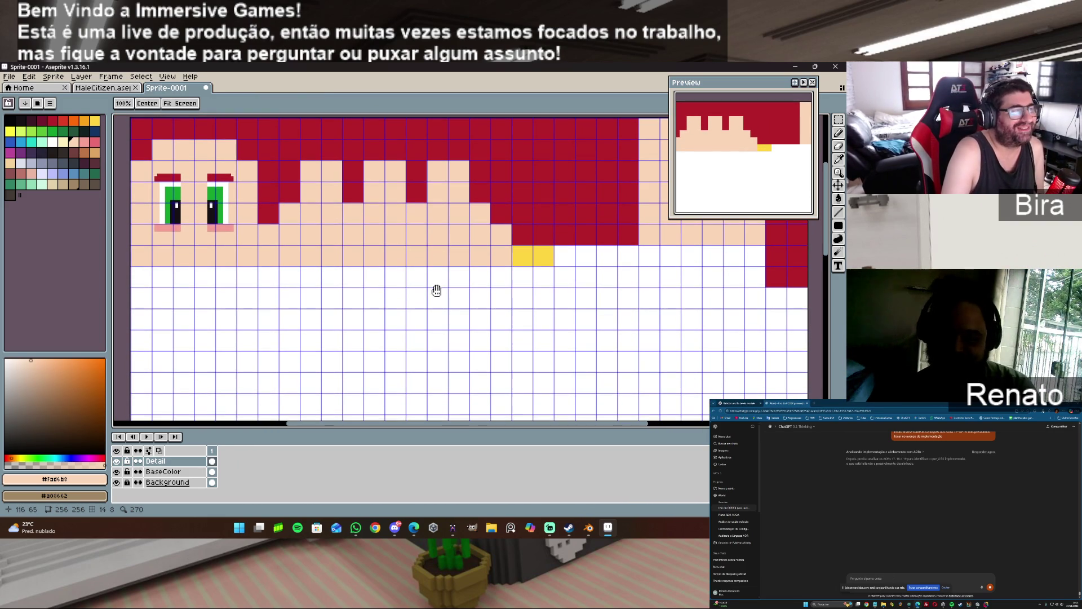
key("b")
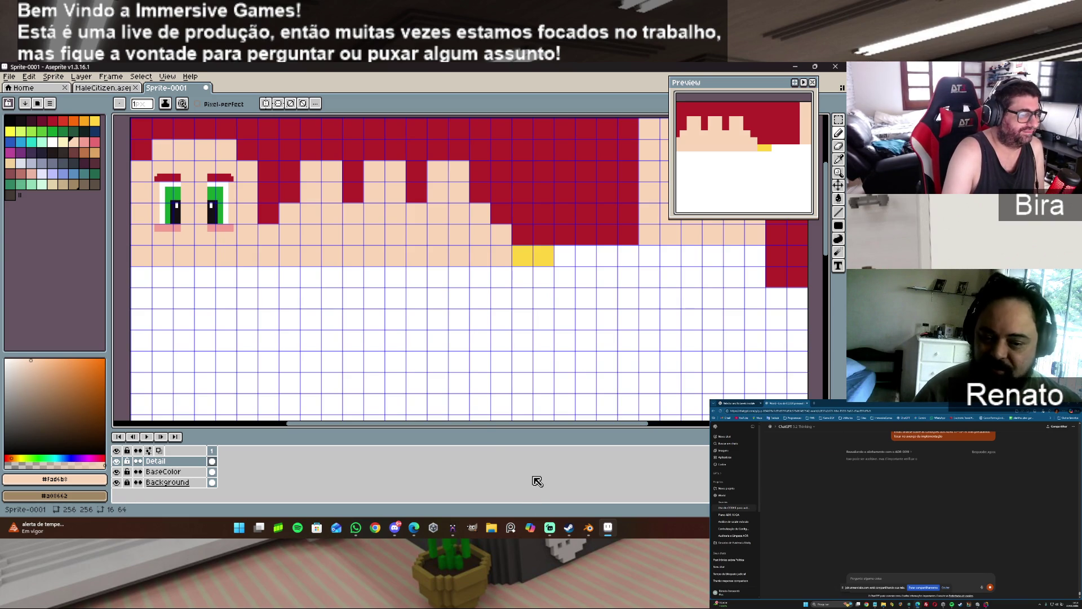
mouse_move(587, 530)
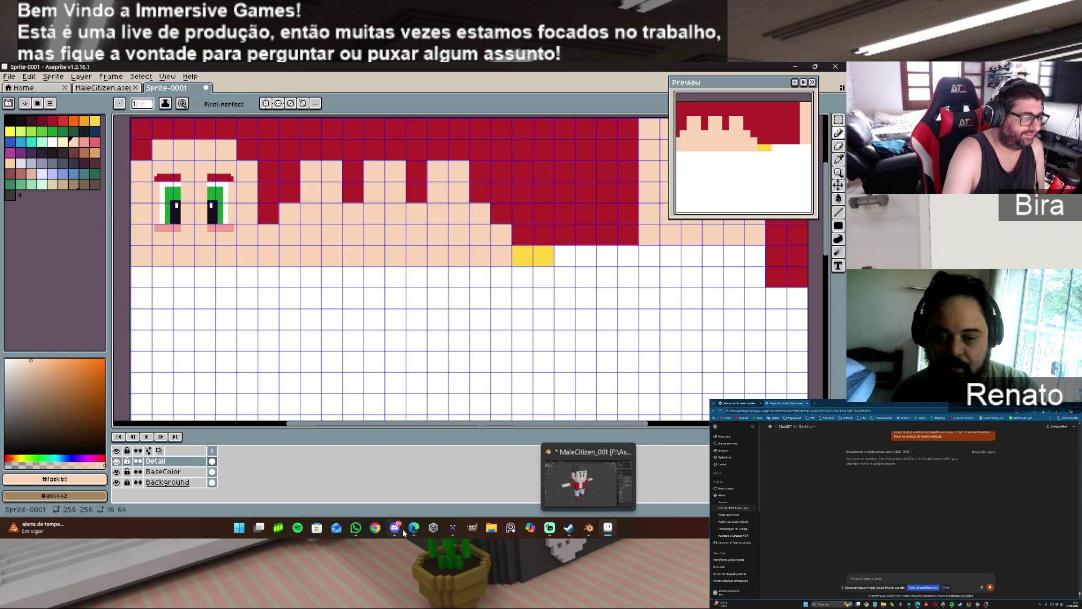
mouse_move(455, 529)
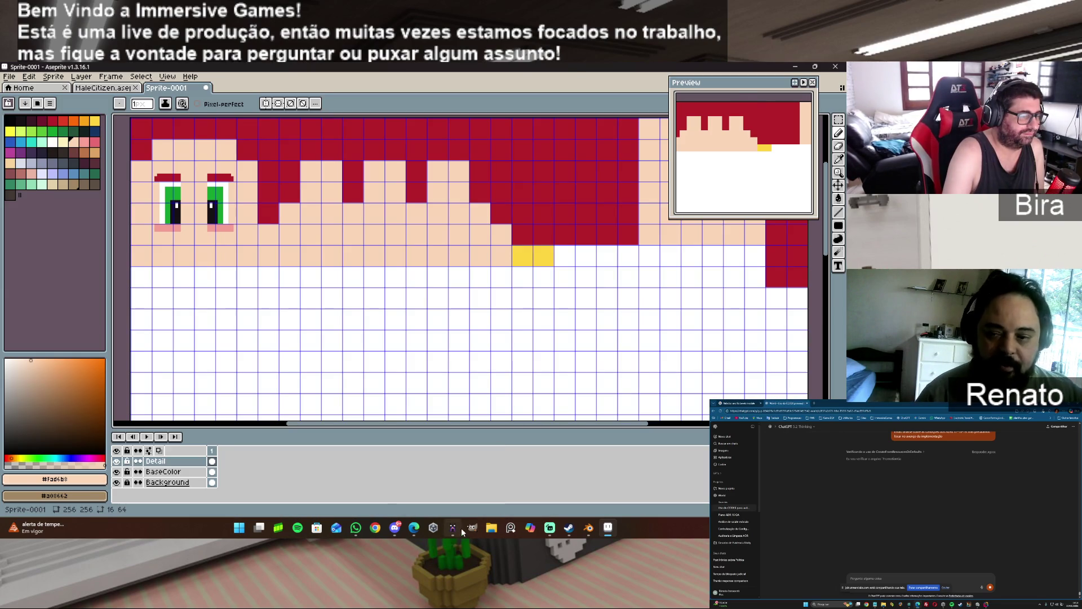
- Switch to MagicaVoxel, zoom in on the voxel girl and select her blue torso piece
left_click(455, 528)
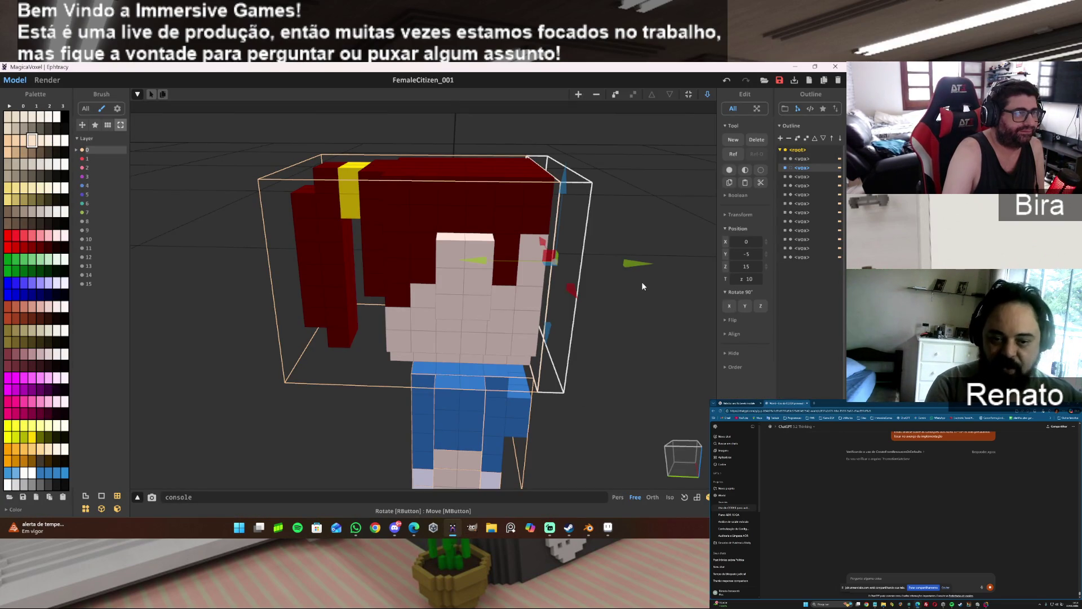
scroll(641, 285, "down", 2)
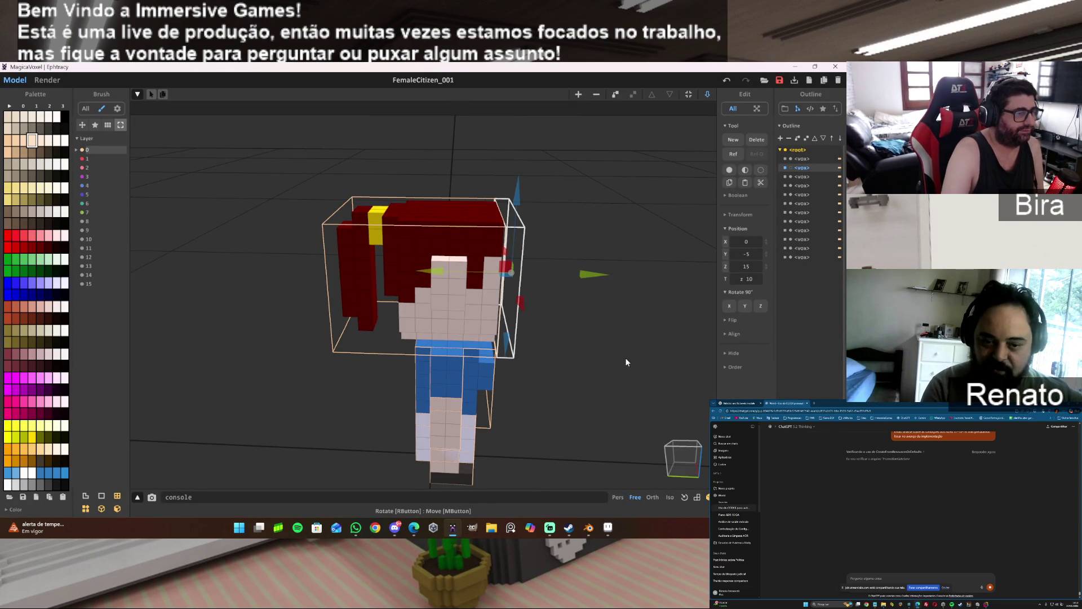
scroll(618, 344, "down", 1)
scroll(642, 374, "up", 5)
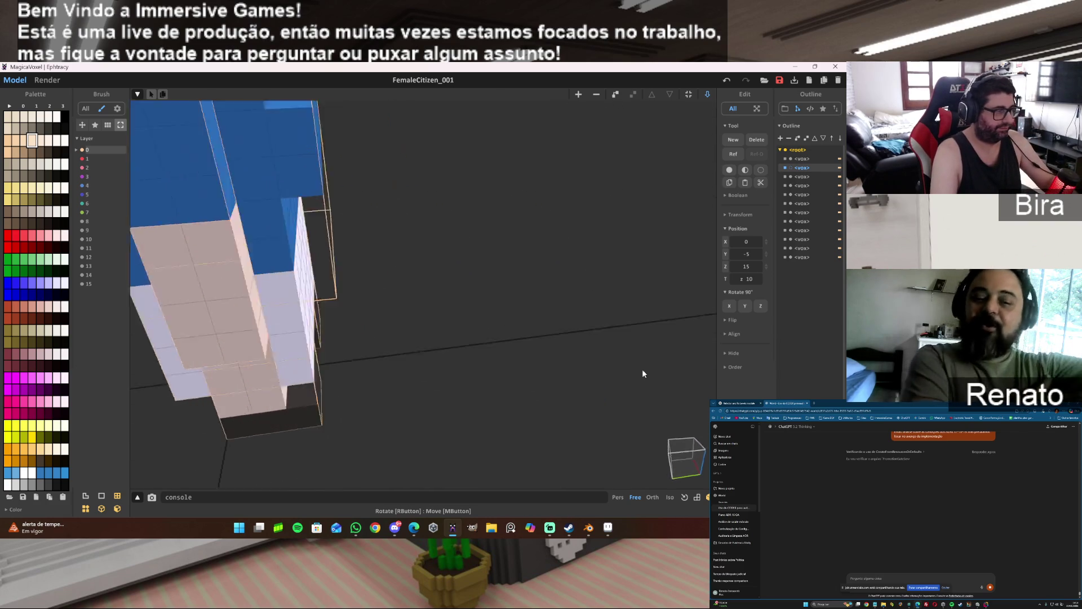
scroll(569, 340, "down", 2)
scroll(488, 297, "up", 3)
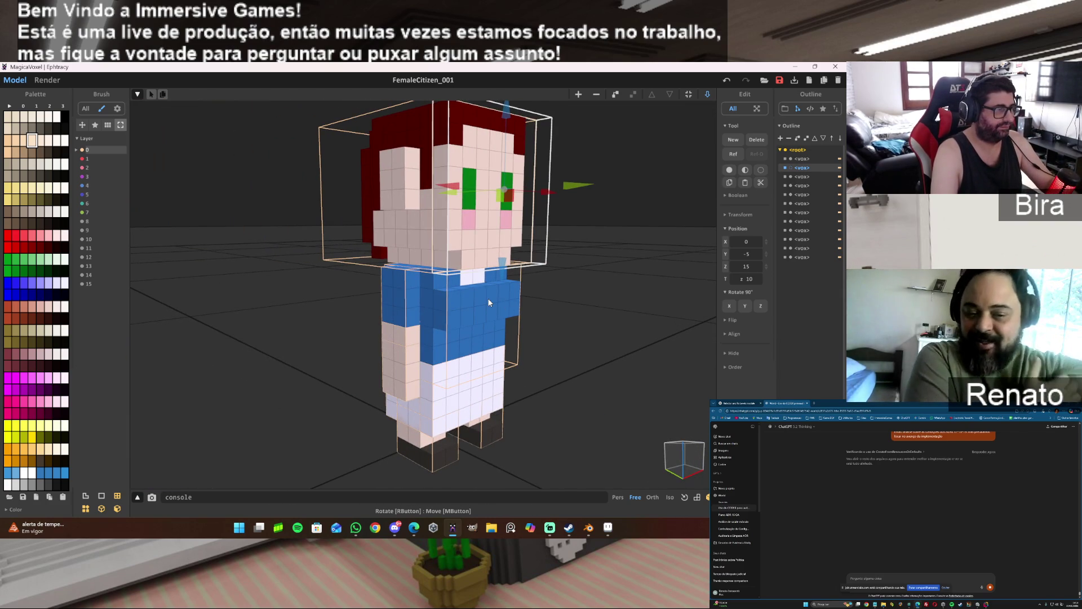
left_click(488, 298)
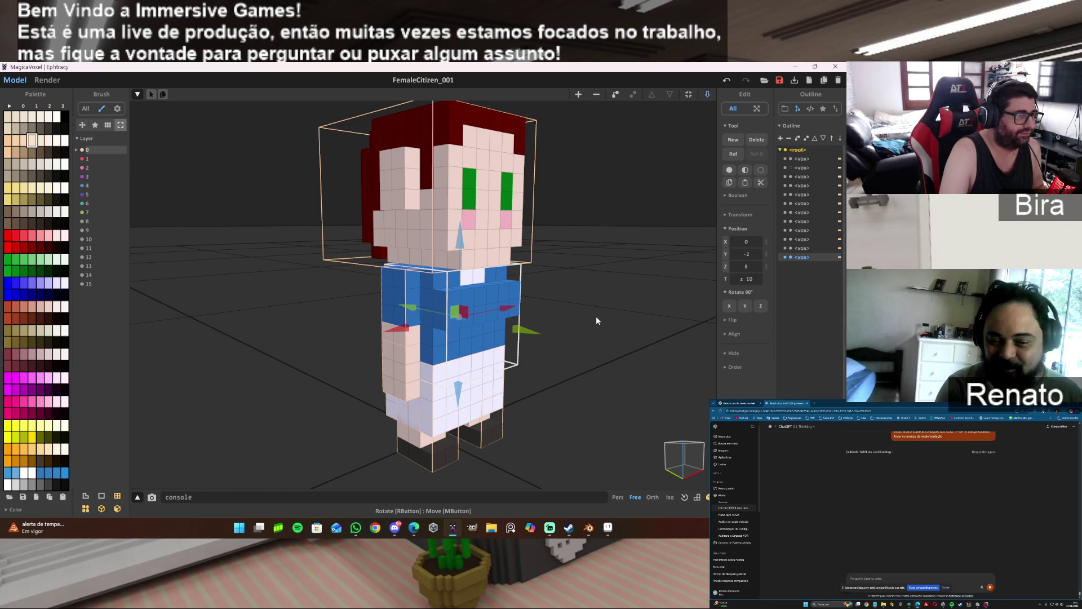
- Drag the torso sideways along Y and unhide the hair piece on the head's right side
left_click_drag(526, 333, 607, 340)
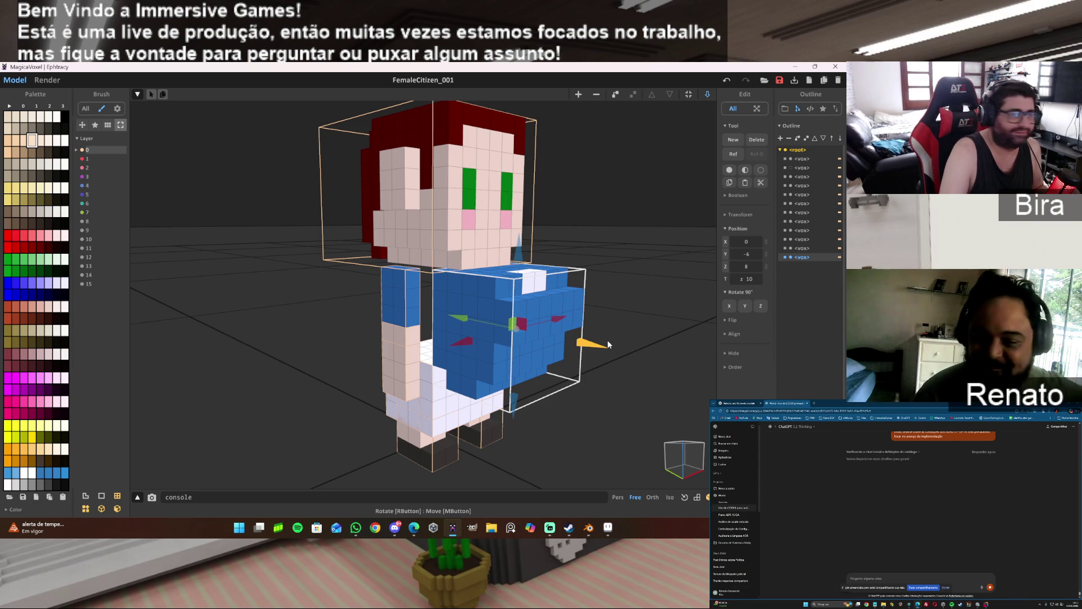
left_click_drag(608, 343, 693, 365)
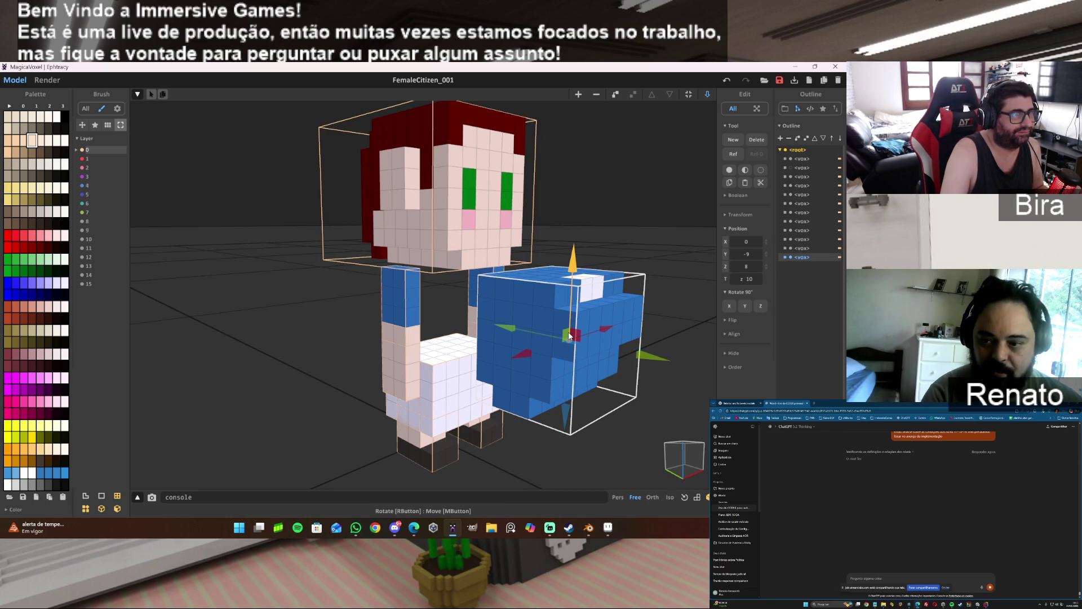
left_click(790, 169)
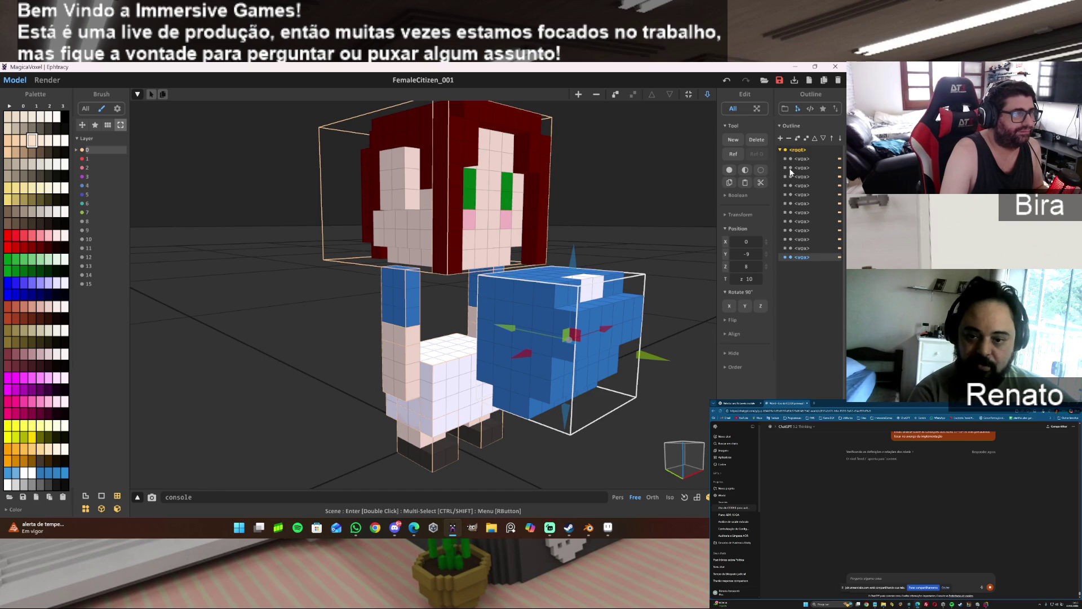
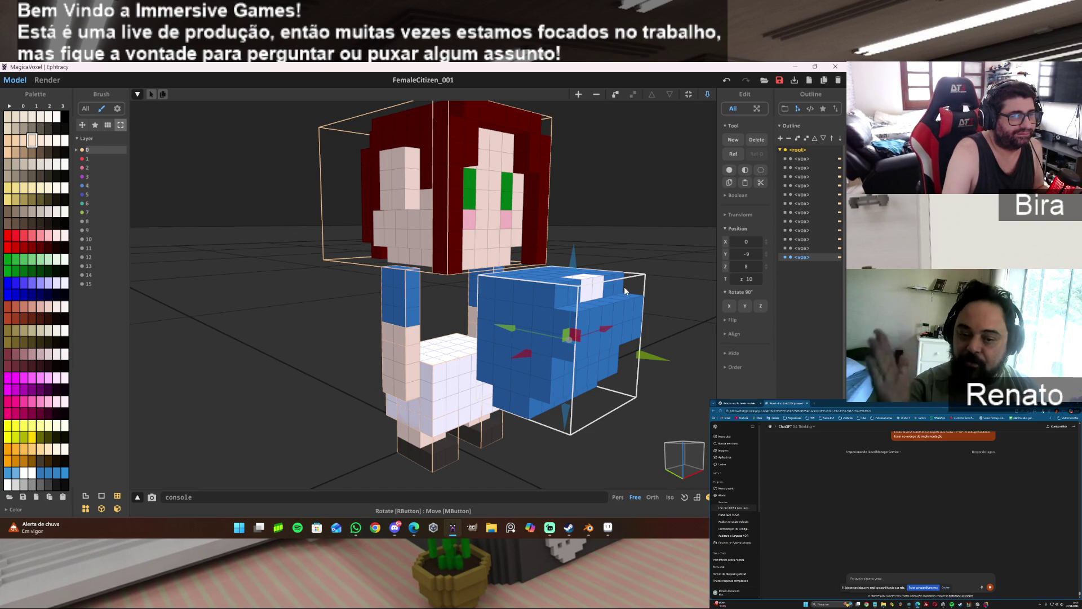
- Return to the Aseprite texture sprite, make BaseColor the active layer, and pick the Rectangular Marquee
left_click(609, 529)
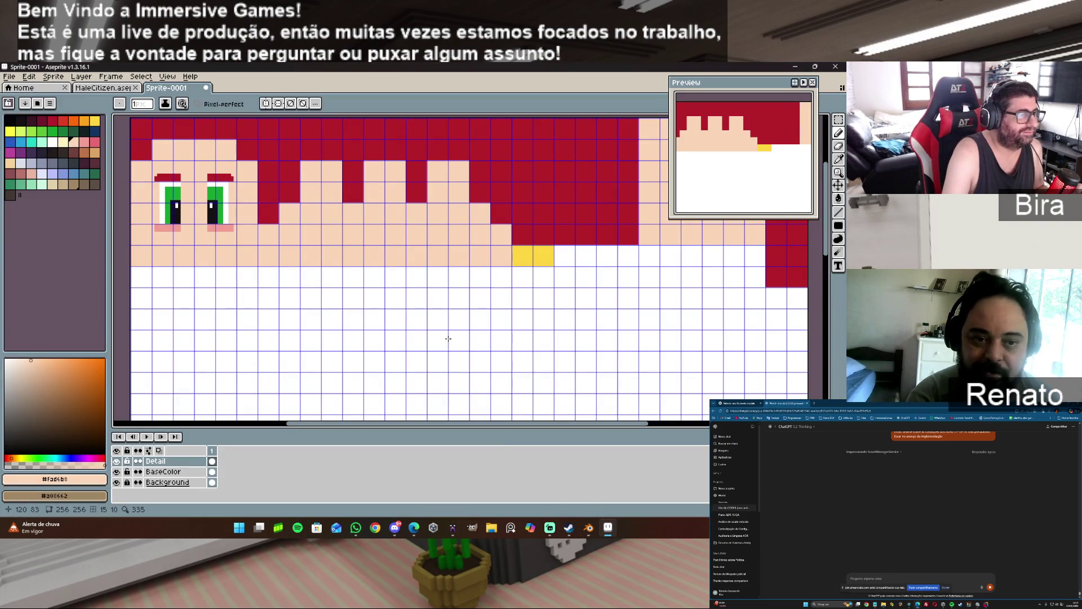
scroll(467, 338, "down", 1)
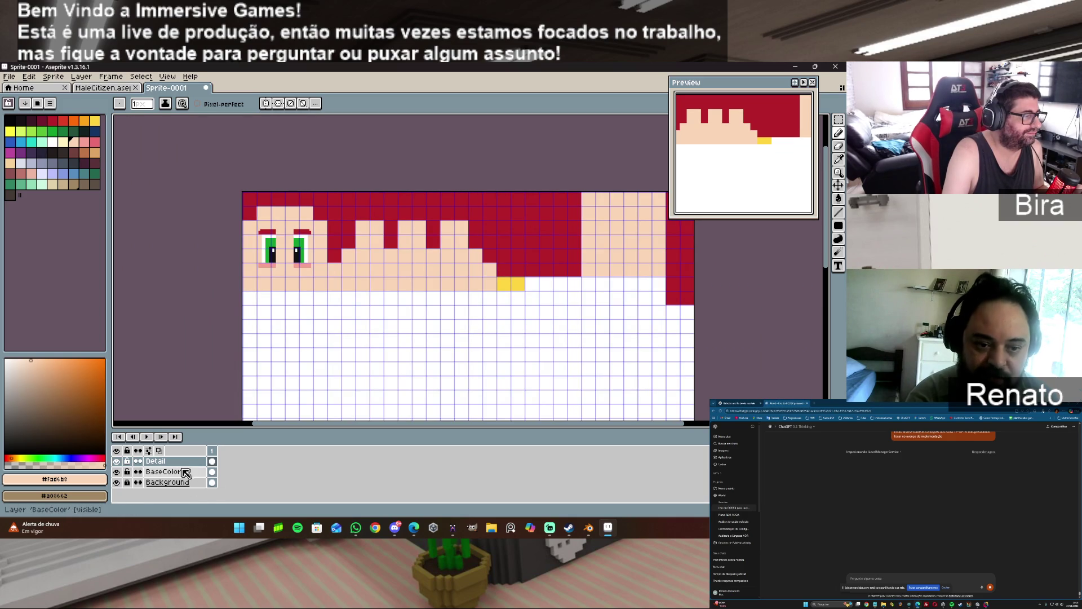
left_click(212, 472)
left_click(844, 125)
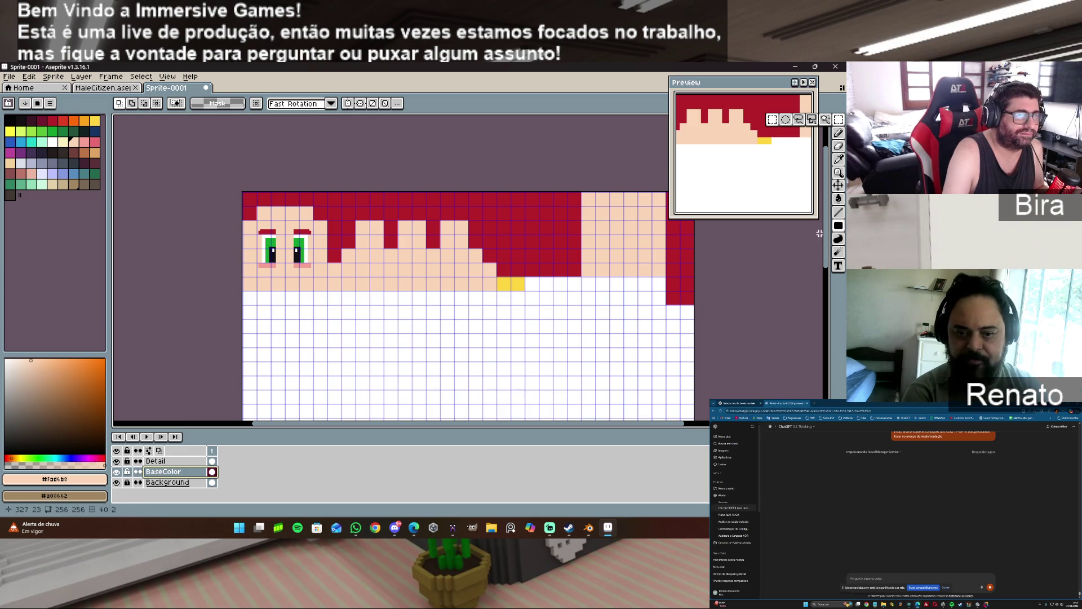
- Zoom in on the lower canvas and select a rectangle below the face
scroll(825, 268, "down", 2)
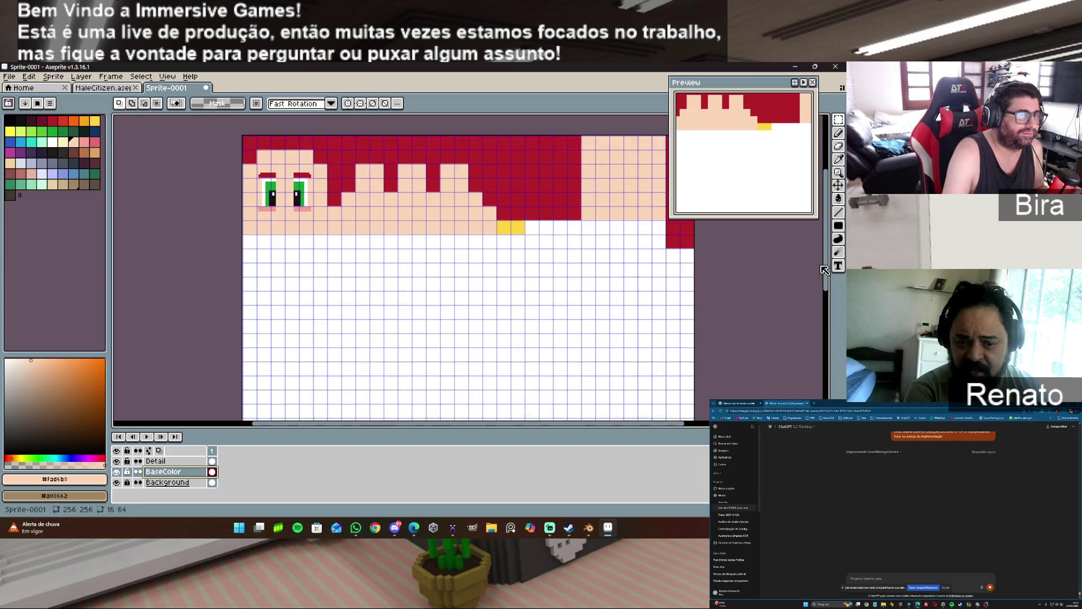
scroll(824, 269, "down", 1)
scroll(302, 278, "up", 1)
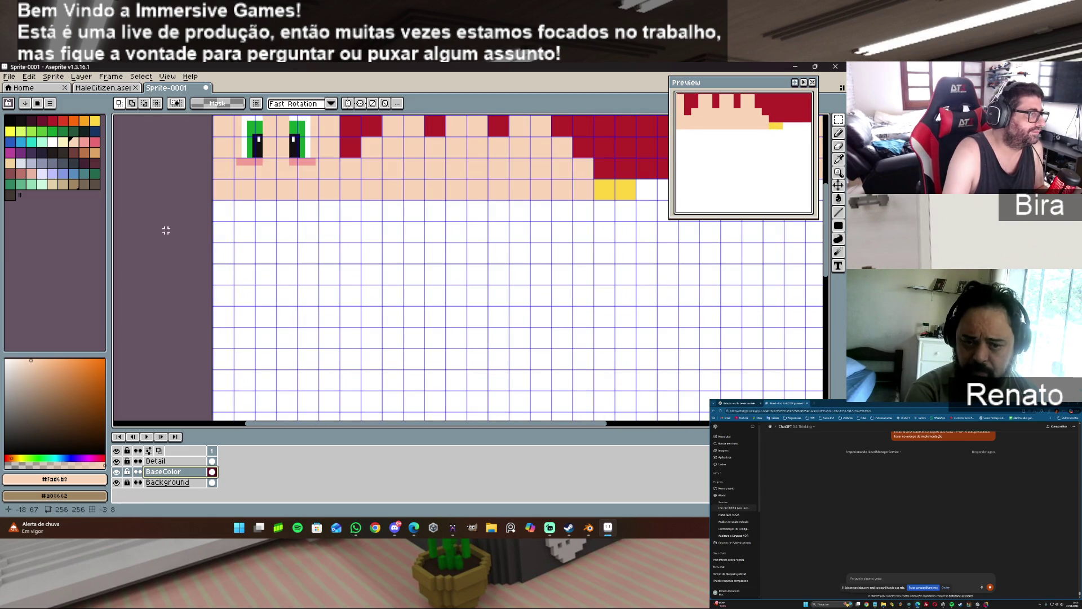
scroll(206, 211, "up", 1)
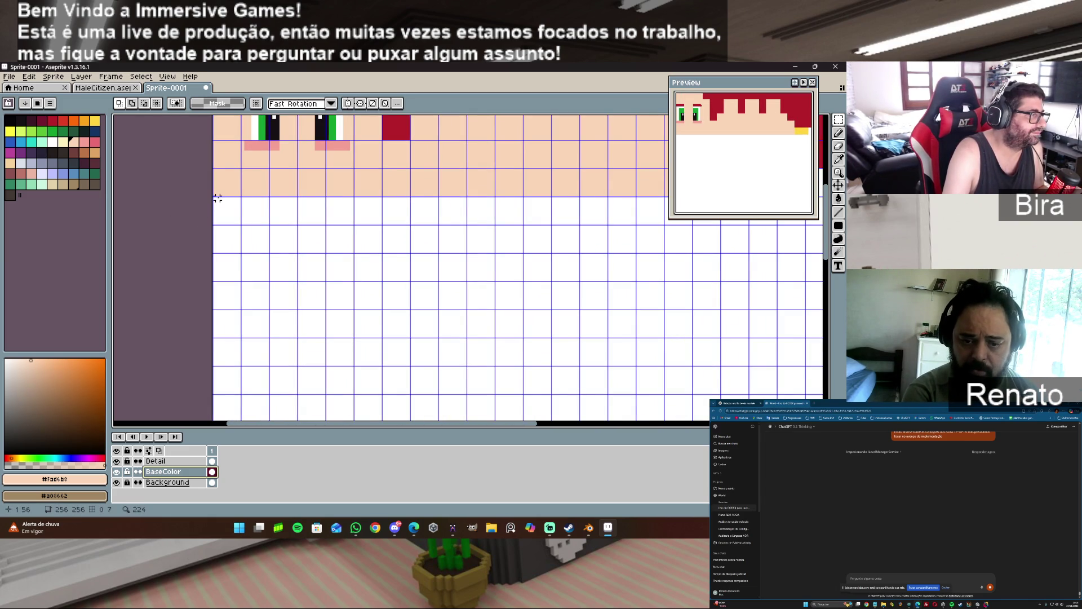
mouse_move(214, 198)
left_mouse_down()
mouse_move(345, 272)
mouse_move(379, 241)
mouse_move(379, 303)
left_mouse_up()
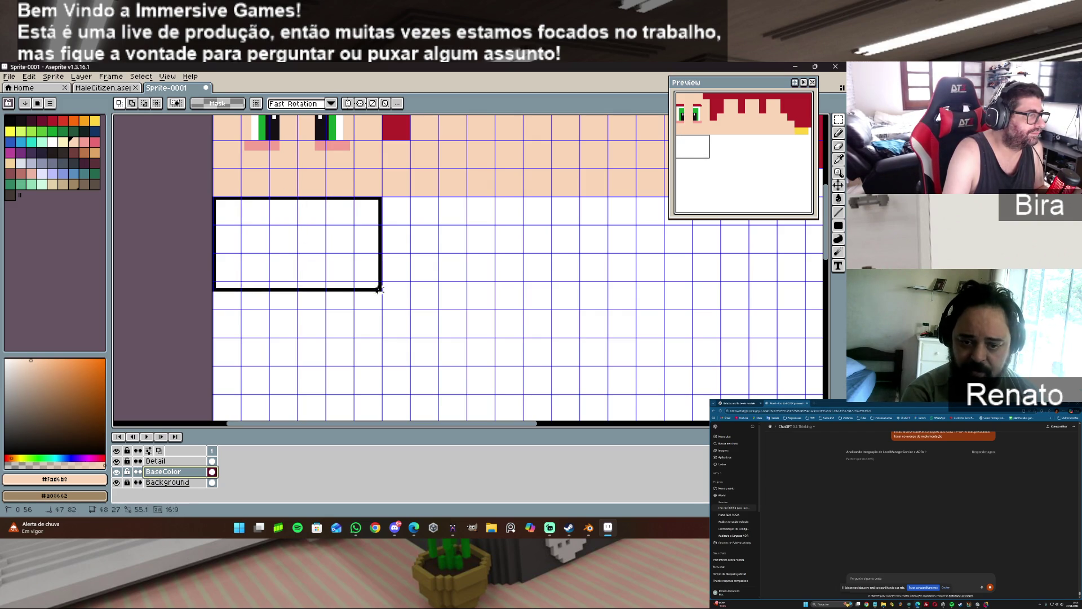
- Extend the rectangle selection downward and fill it with a palette blue
left_click_drag(379, 303, 382, 339)
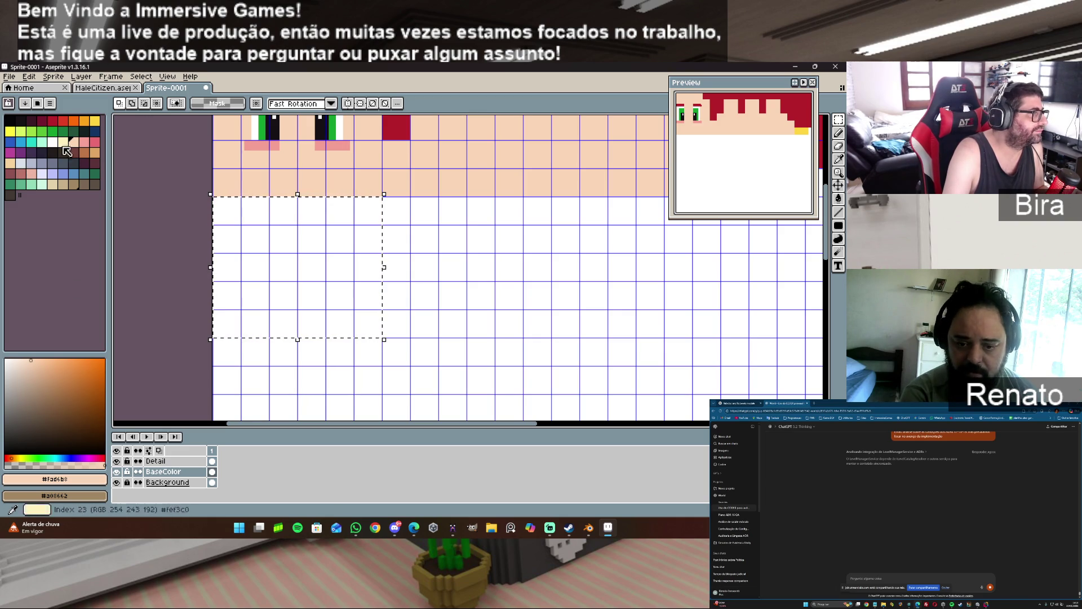
left_click(11, 143)
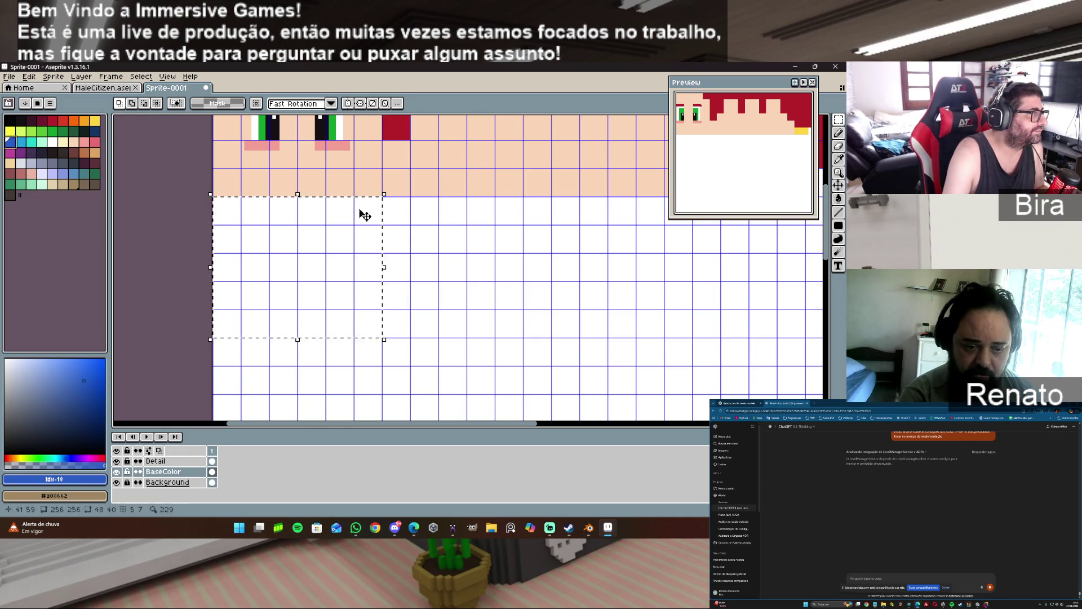
left_click(838, 198)
left_click(310, 270)
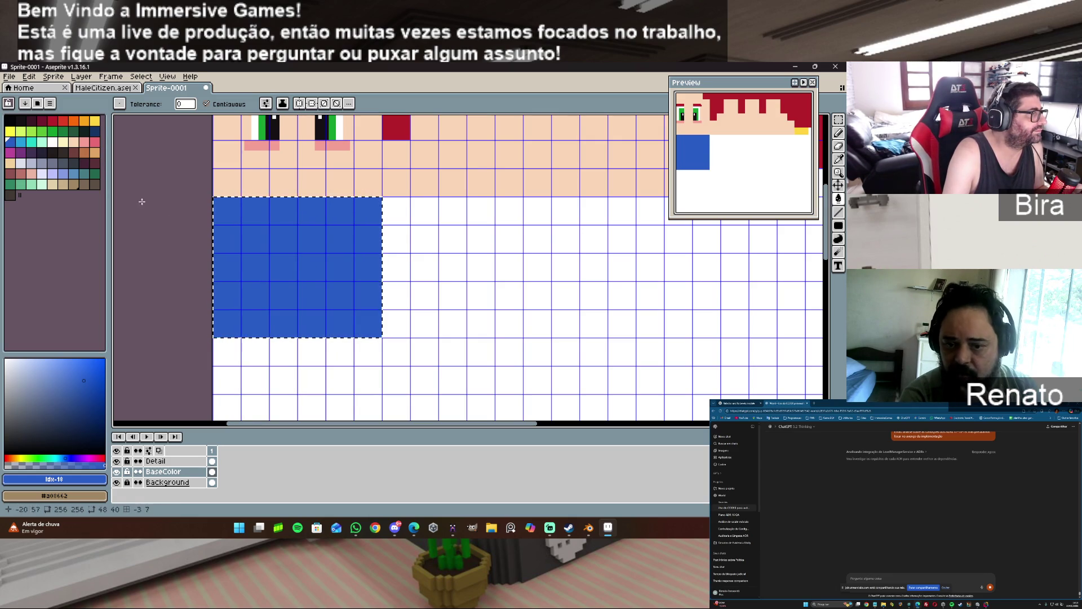
- Compare dark and light blues, settle on medium blue index 18, and grow the palette to 66 colours
left_click(99, 136)
left_click(341, 297)
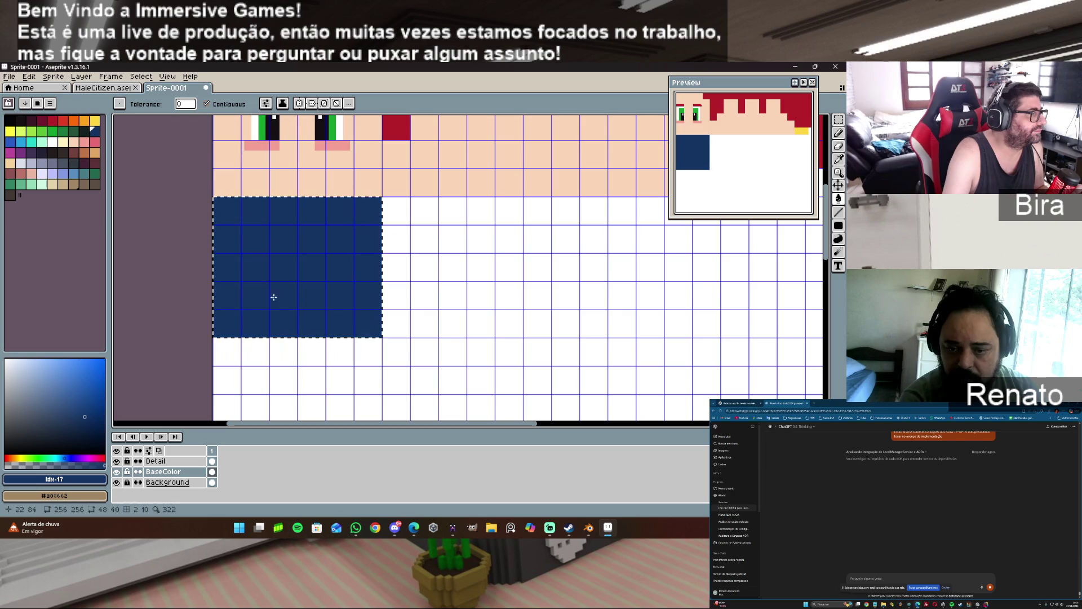
left_click(25, 141)
left_click(267, 265)
left_click(10, 142)
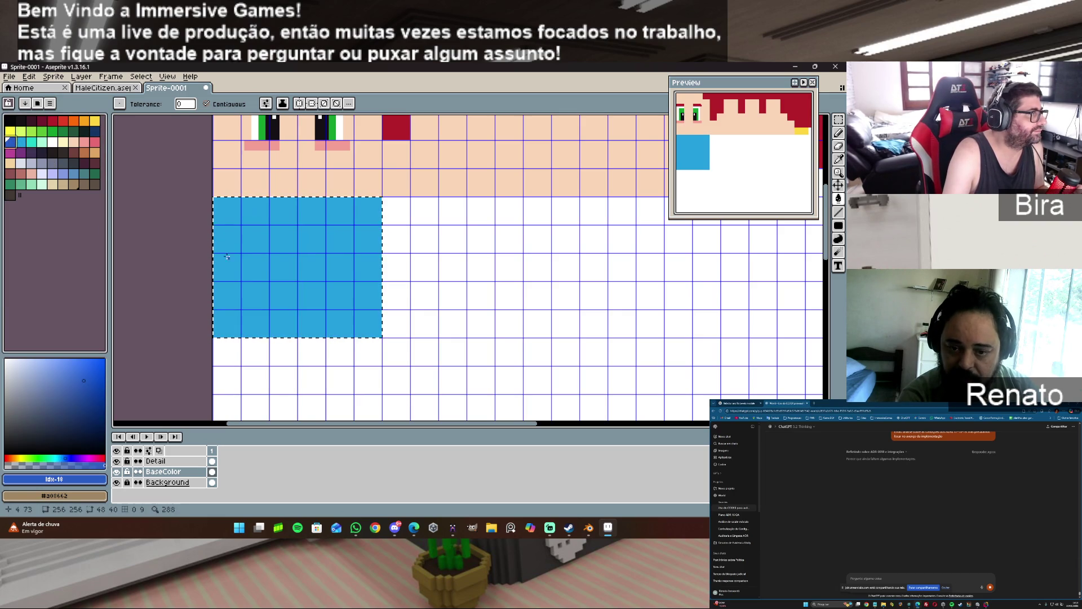
left_click(257, 259)
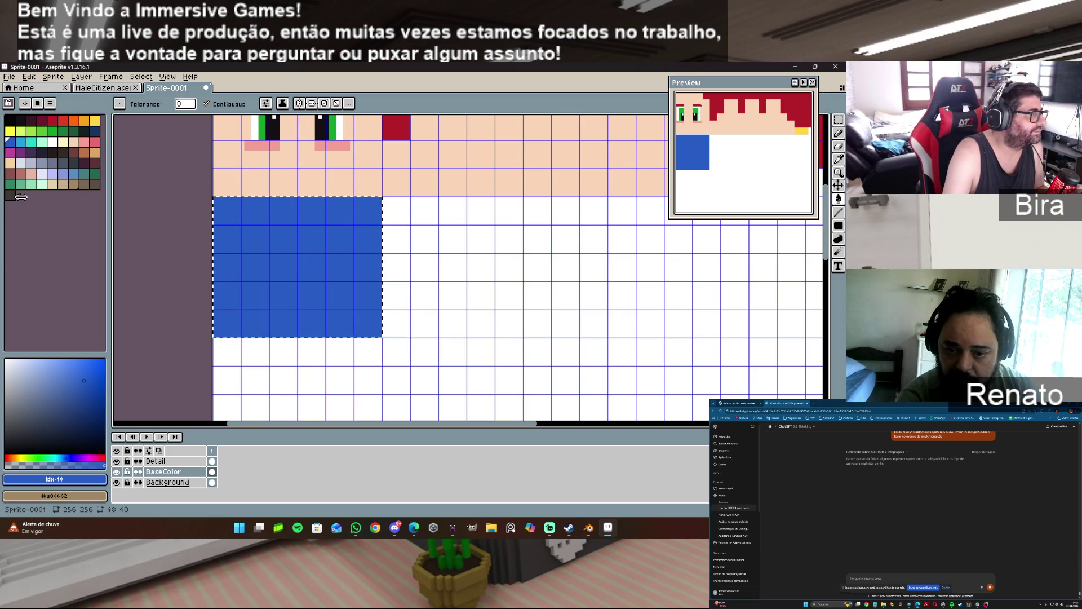
left_click_drag(21, 195, 45, 196)
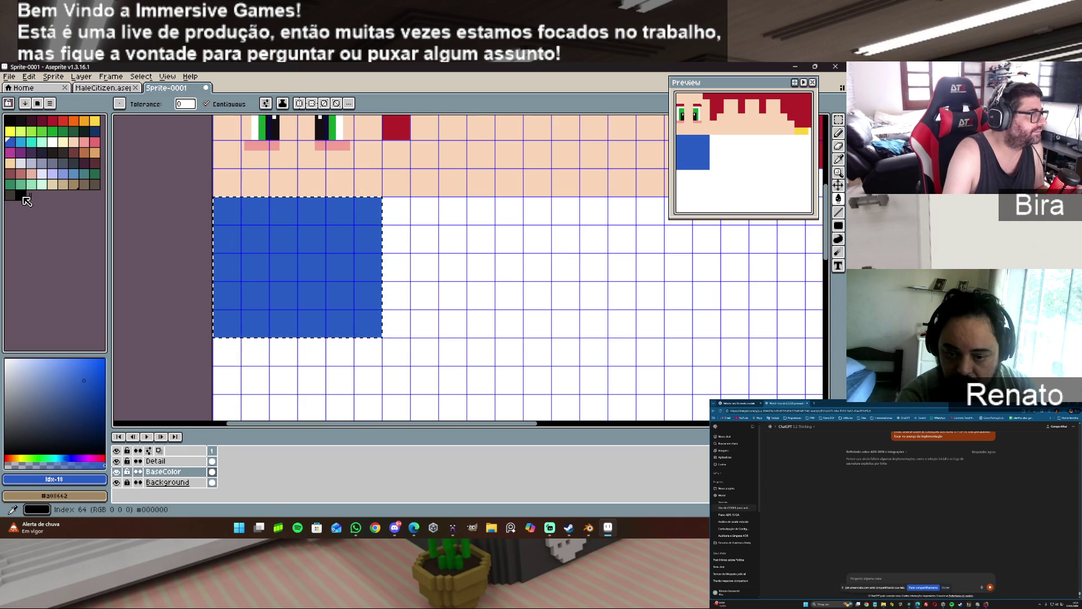
left_click(23, 197)
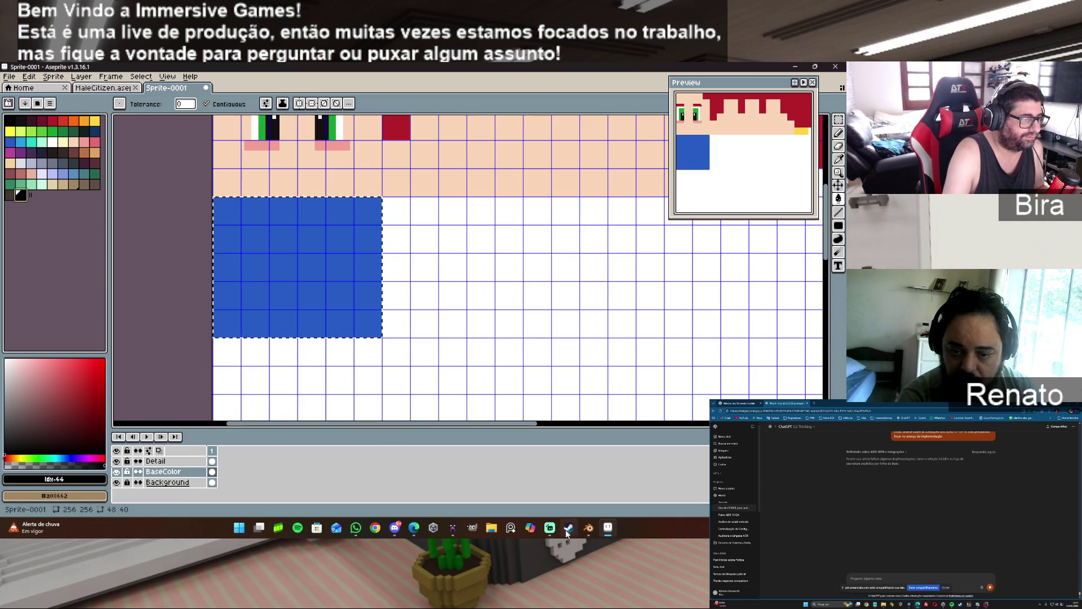
- Select the model's blue swatch in MagicaVoxel to read RGB 47 118 185, then return to Aseprite
left_click(454, 529)
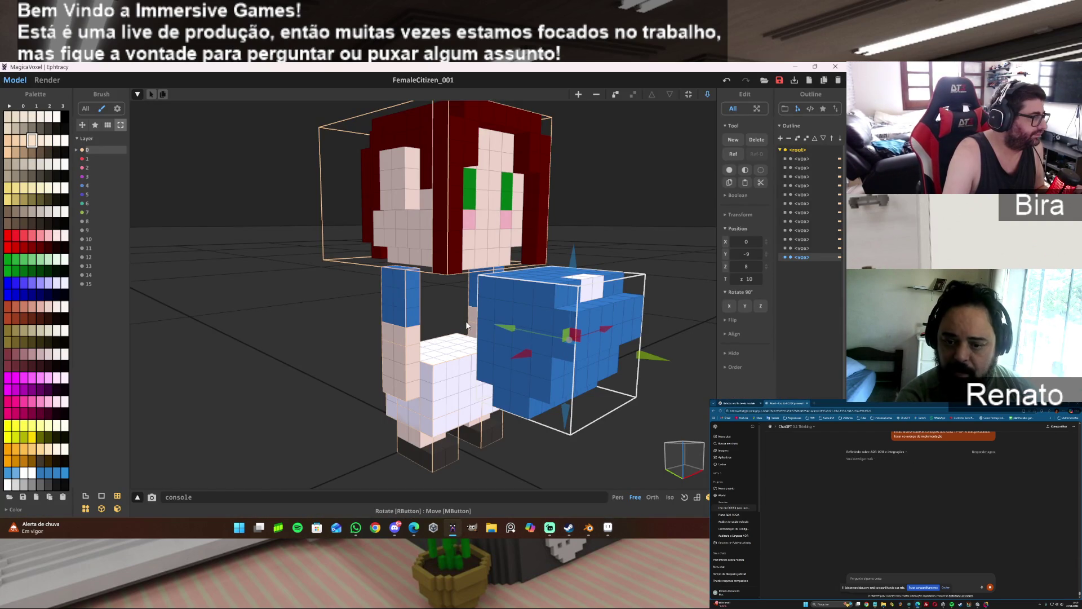
left_click(525, 308, "alt")
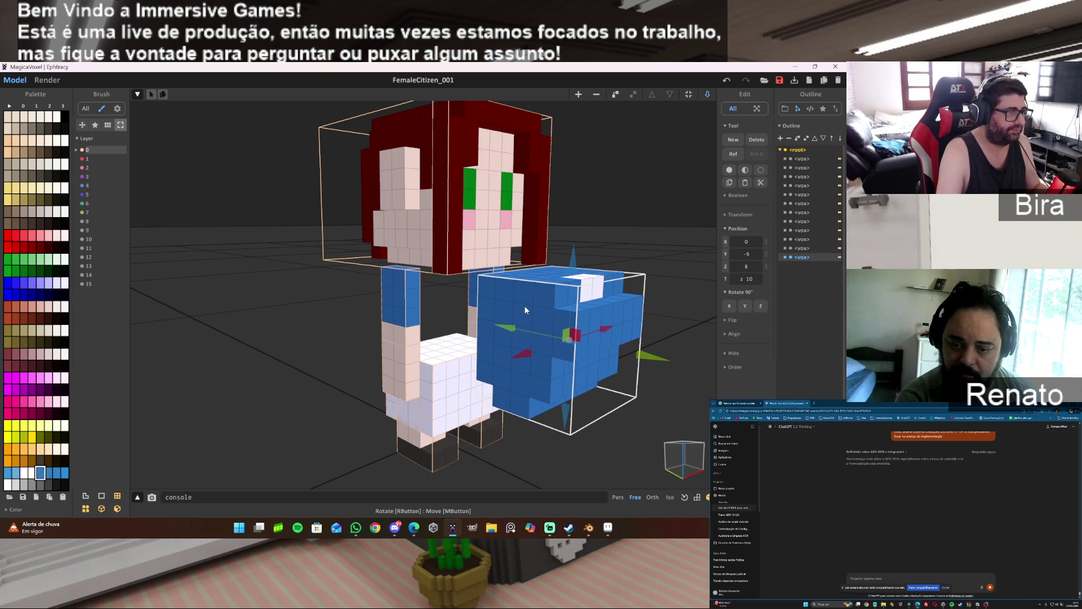
left_click(8, 509)
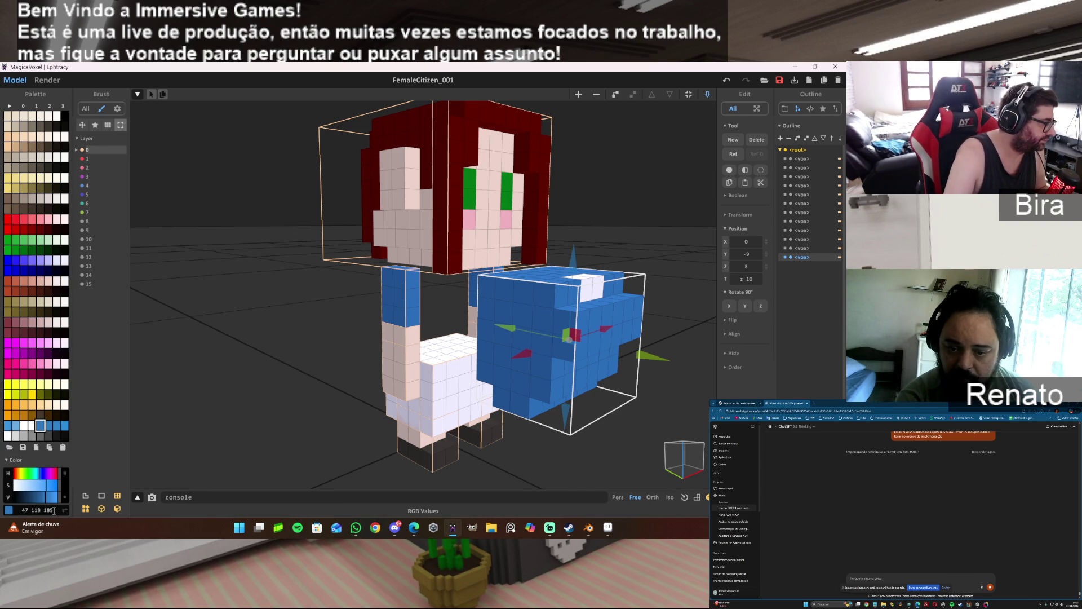
left_click_drag(54, 510, 15, 509)
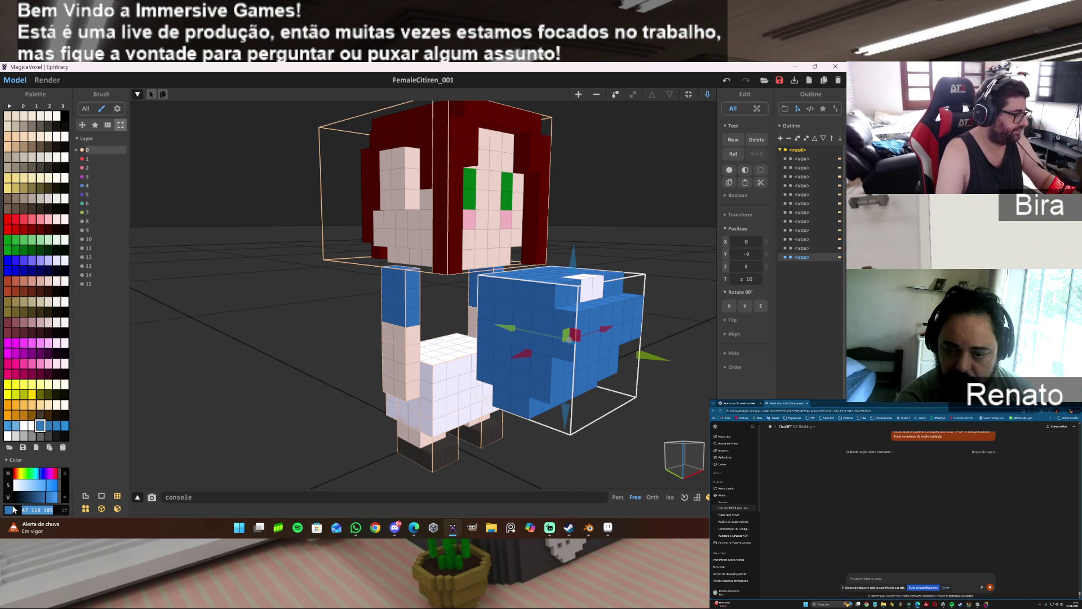
mouse_move(569, 530)
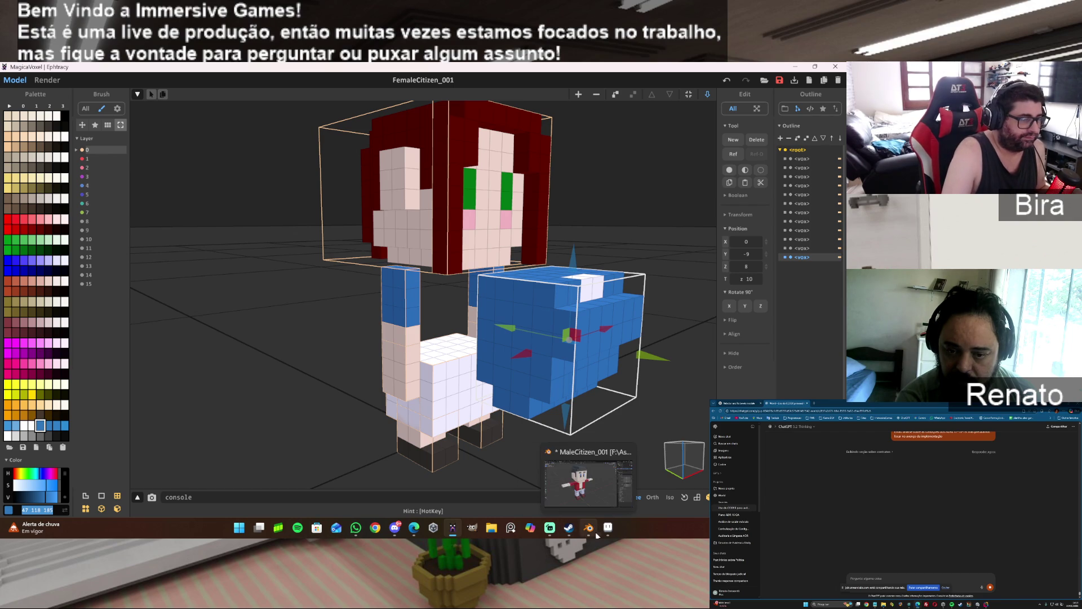
left_click(608, 528)
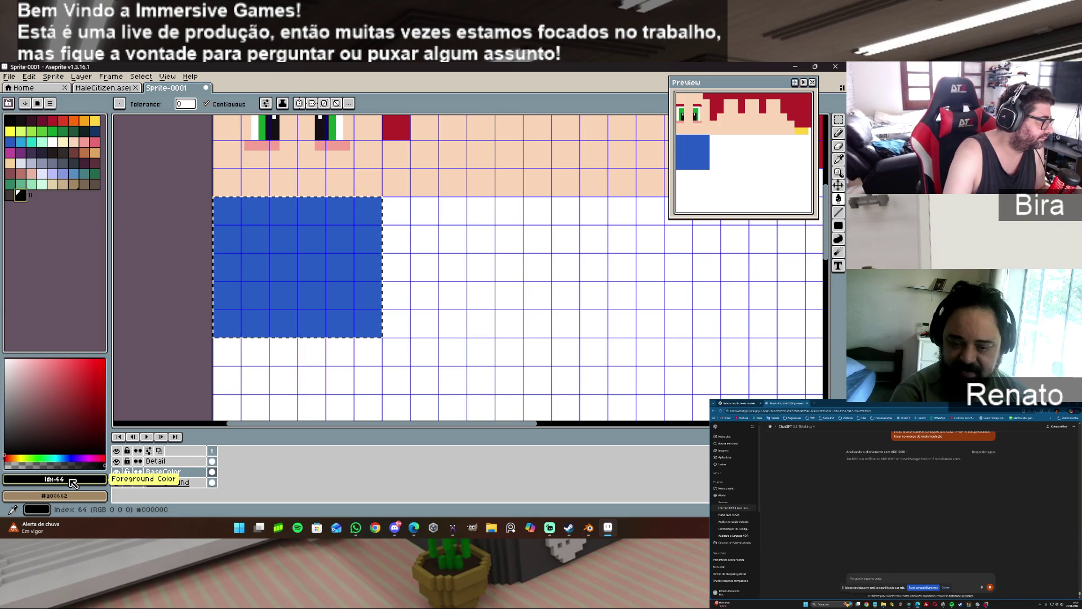
left_click(73, 480)
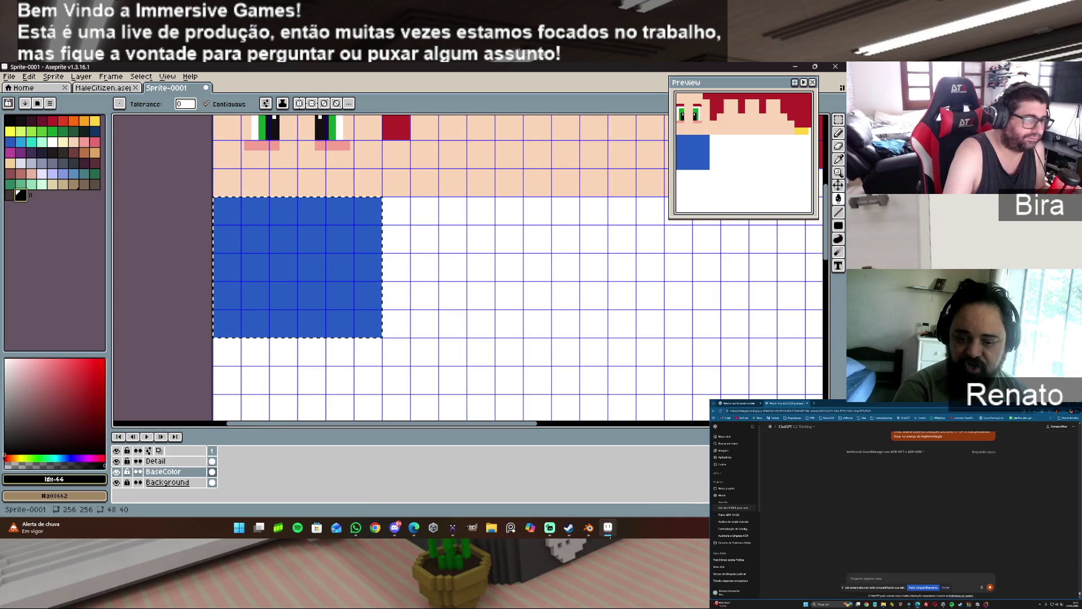
mouse_move(587, 532)
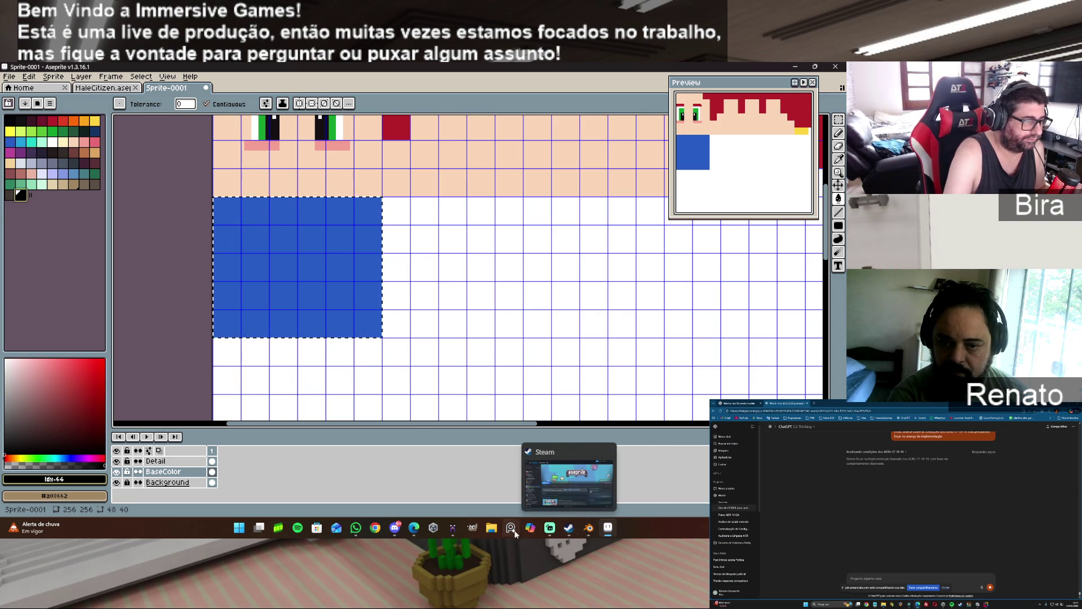
left_click(451, 528)
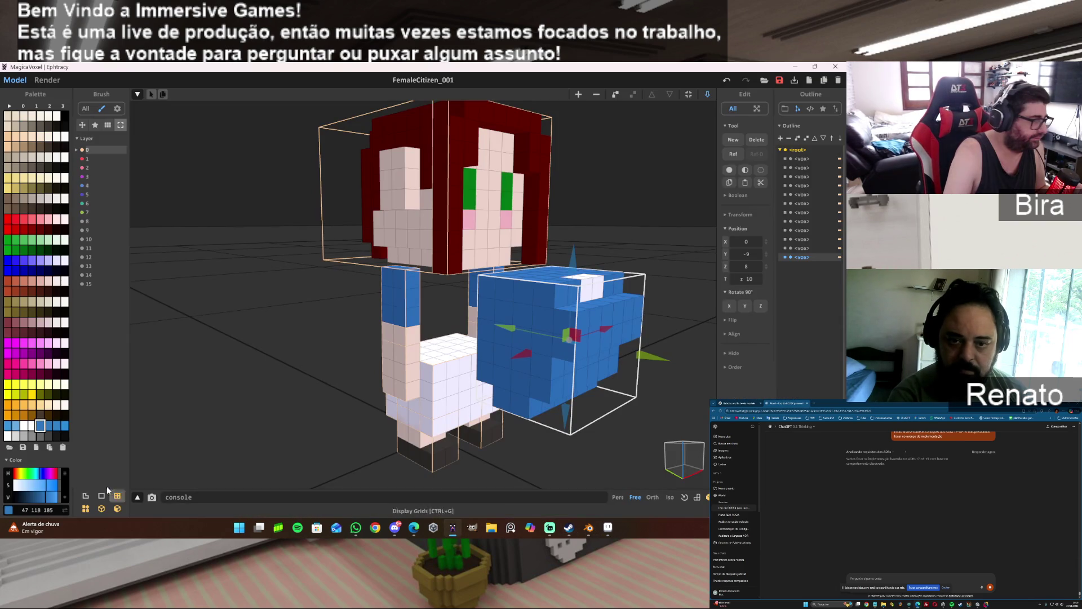
- Switch MagicaVoxel's colour readout to hex 2f76b9 and go back to Aseprite
left_click(65, 509)
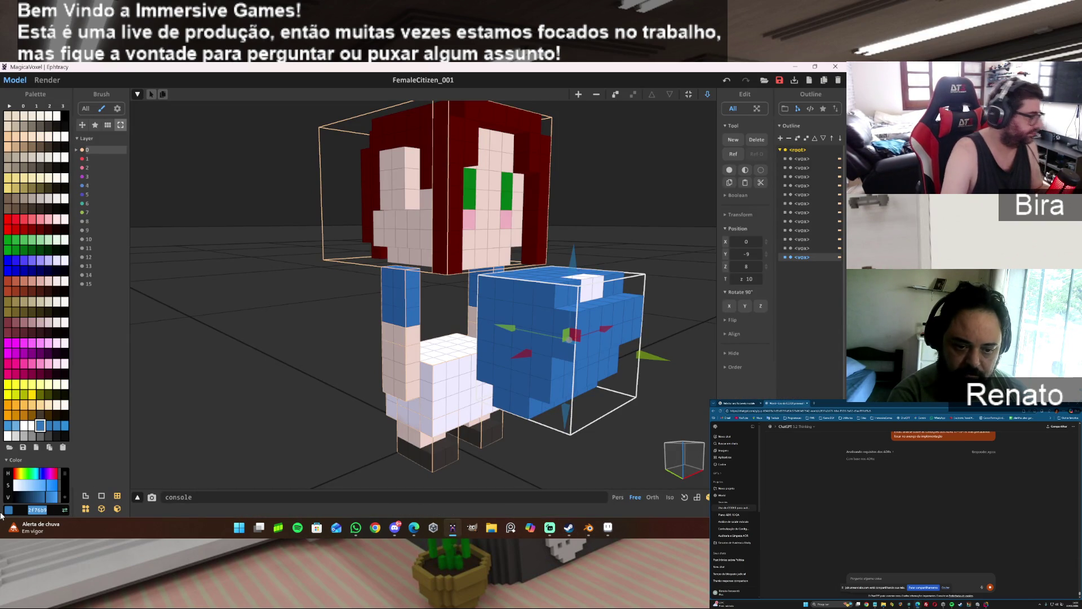
left_click(607, 528)
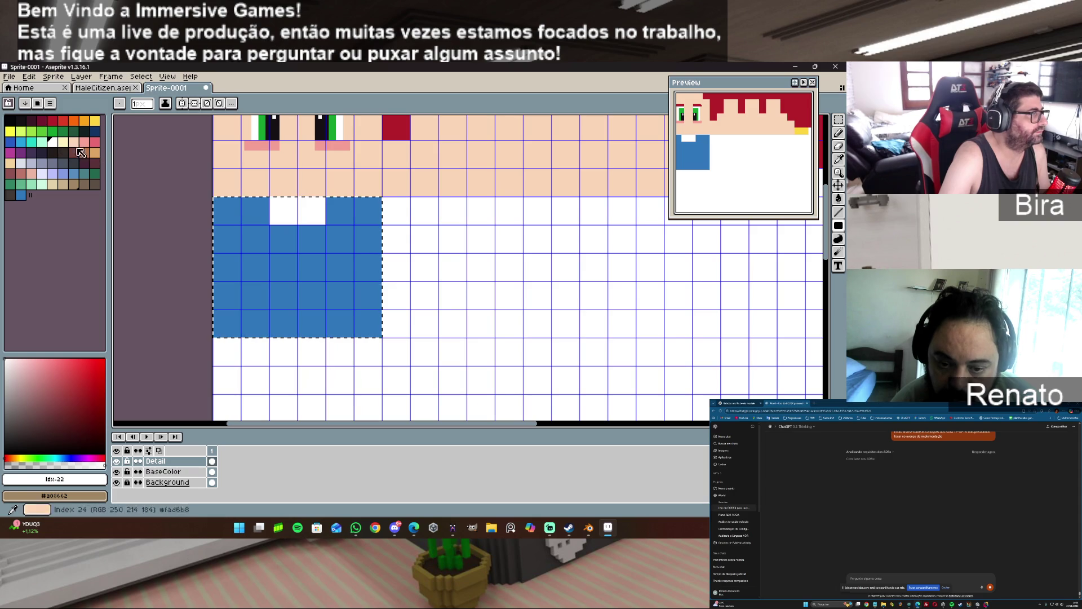
- Sample the face's skin tone and enable vertical symmetry, then zoom in
left_click(317, 181, "alt")
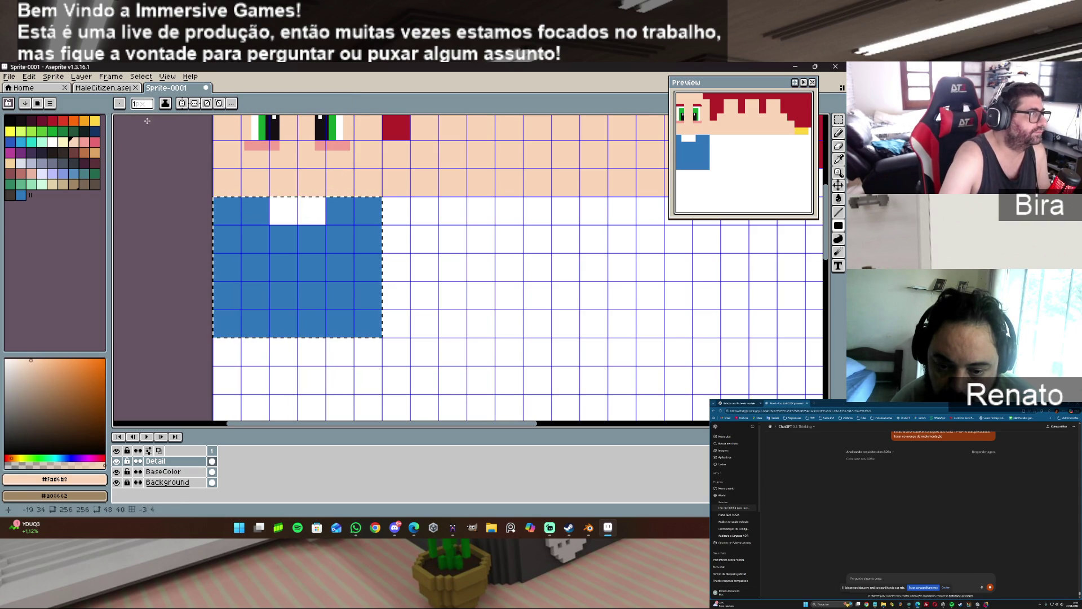
left_click(183, 104)
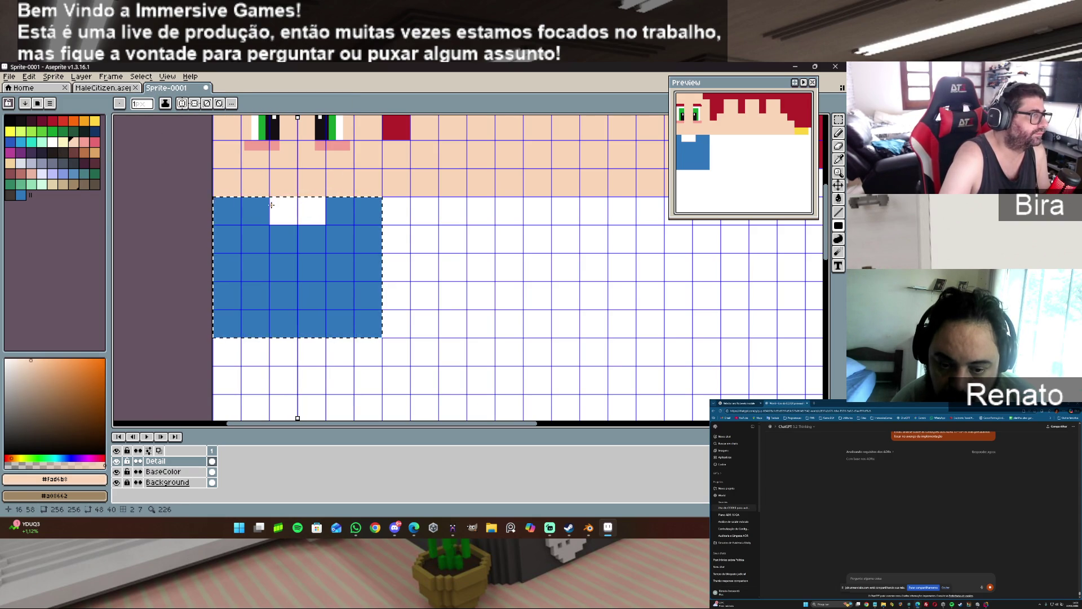
scroll(273, 202, "up", 1)
scroll(270, 195, "up", 1)
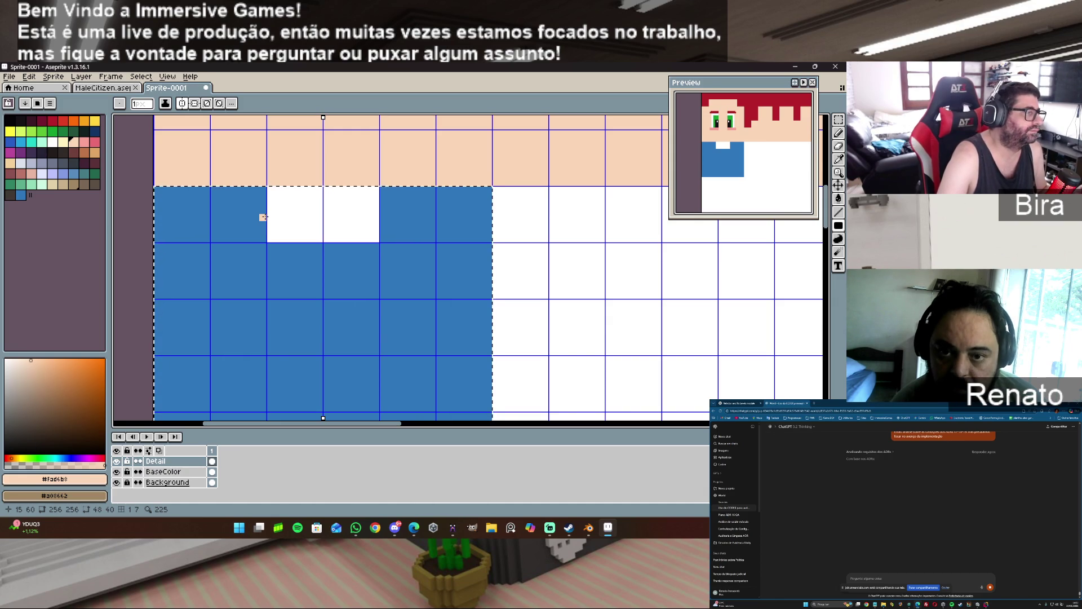
- Fill the two white collar cells with skin colour, undoing a trial blue fill
key("g")
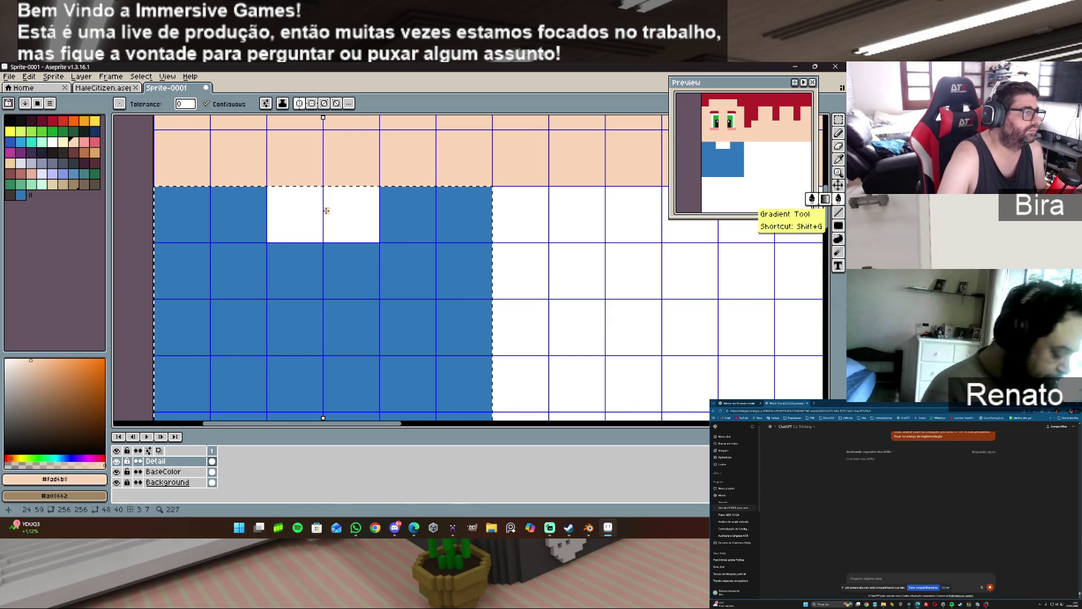
left_click(325, 209)
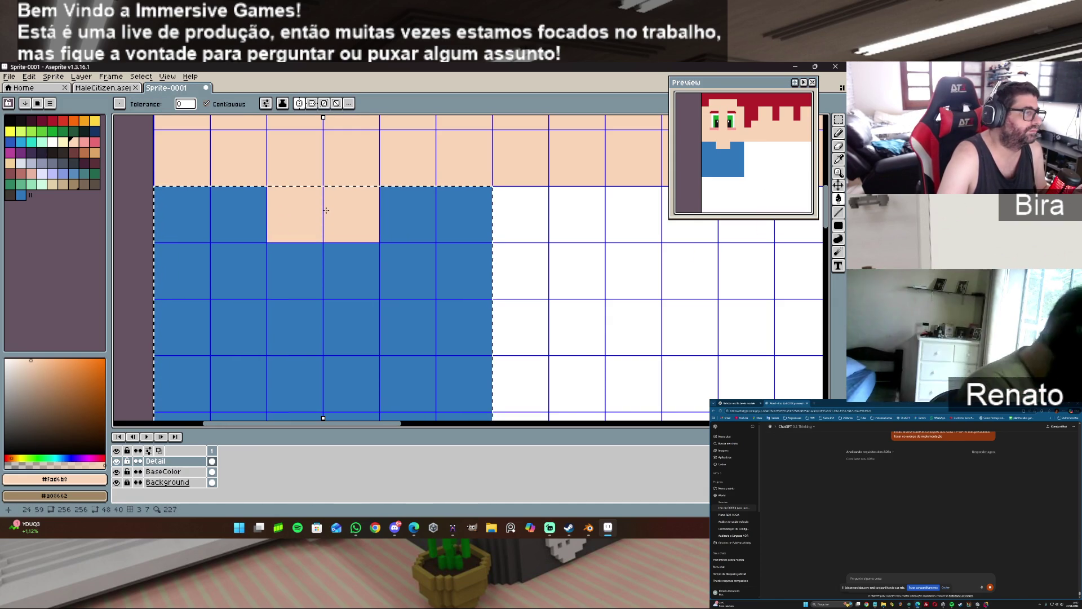
left_click(249, 239, "alt")
left_click(271, 235)
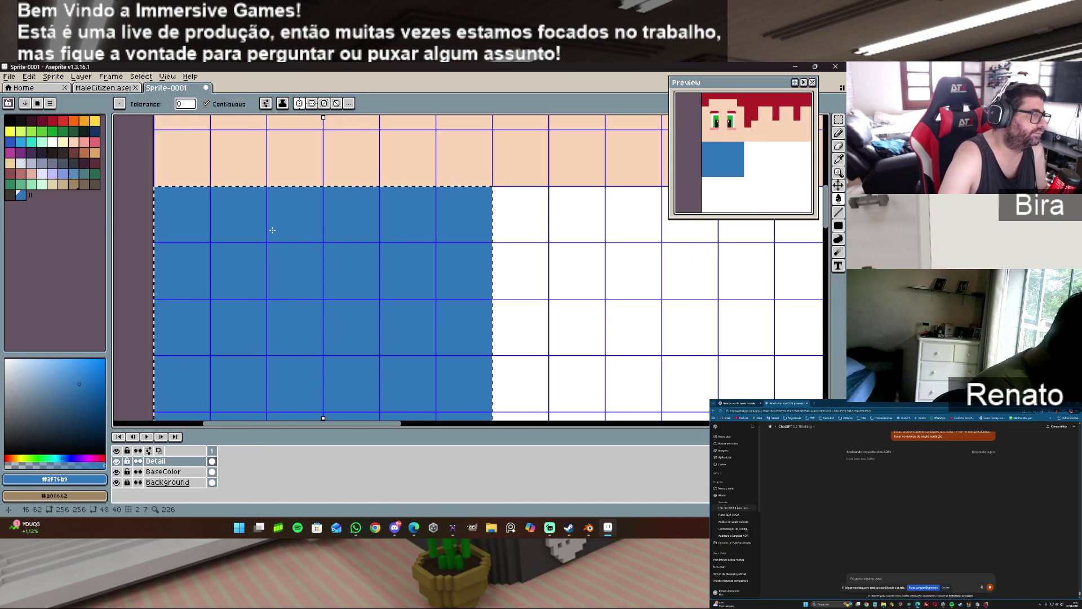
key("ctrl+z")
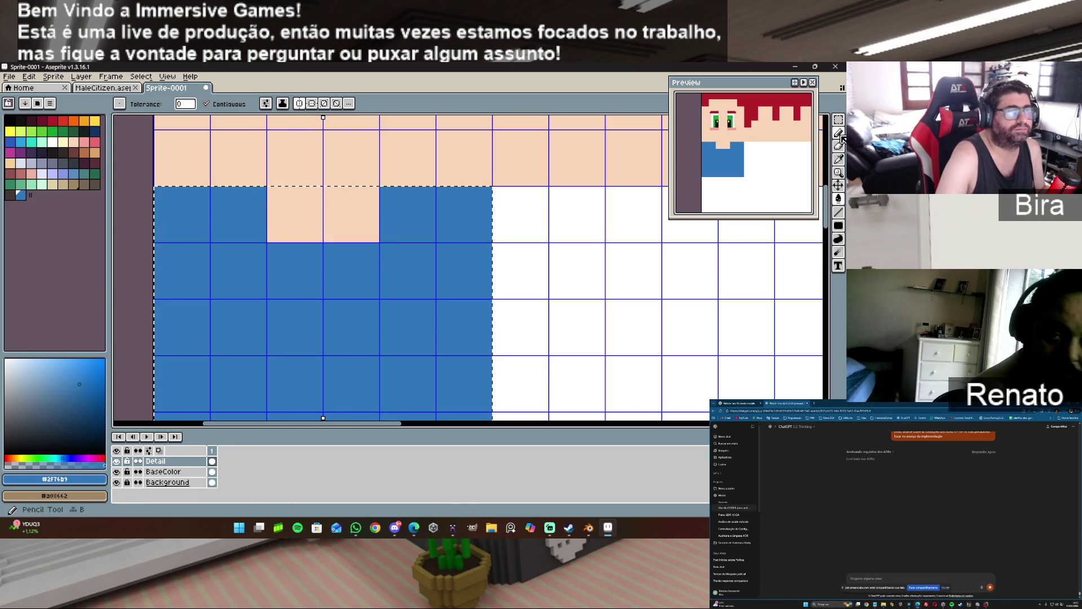
- Pencil blue step pixels into the neckline's lower corners to round them off
key("b")
left_click(375, 234)
left_click(270, 234)
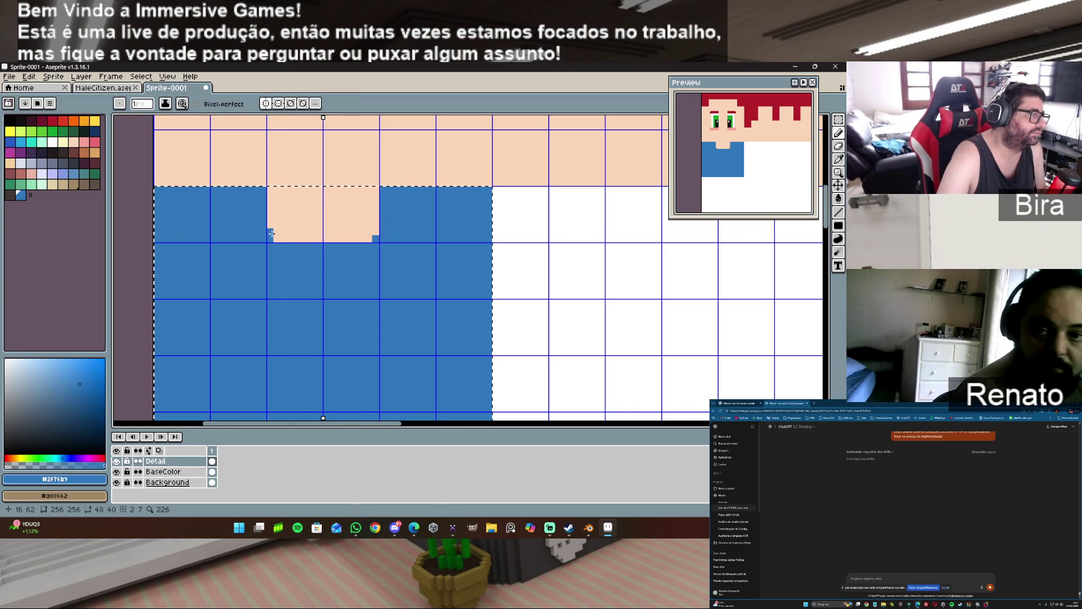
left_click(277, 239)
left_click(369, 239)
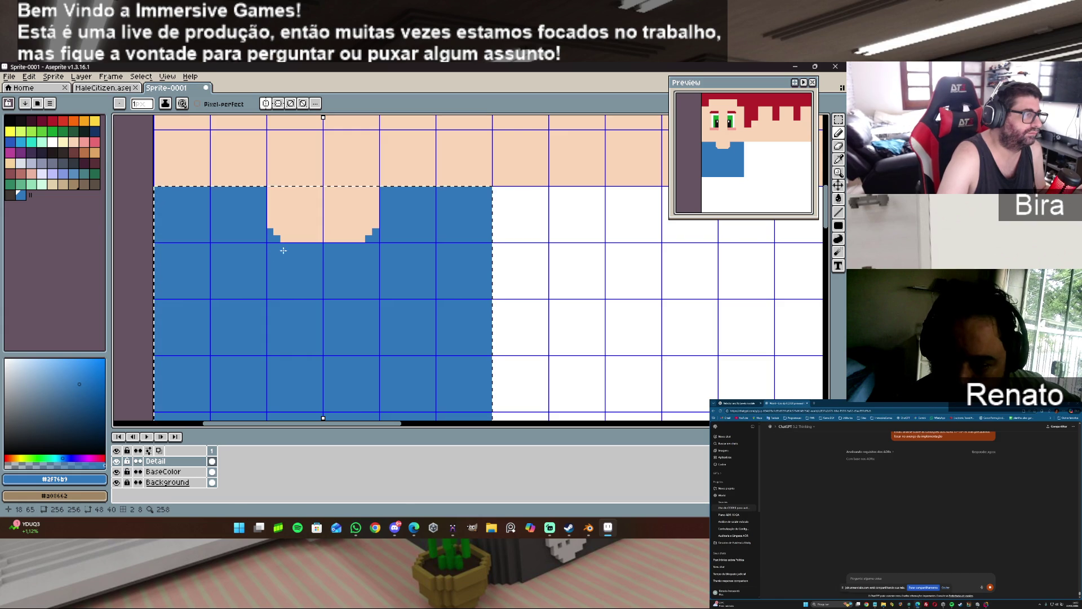
left_click(298, 225, "alt")
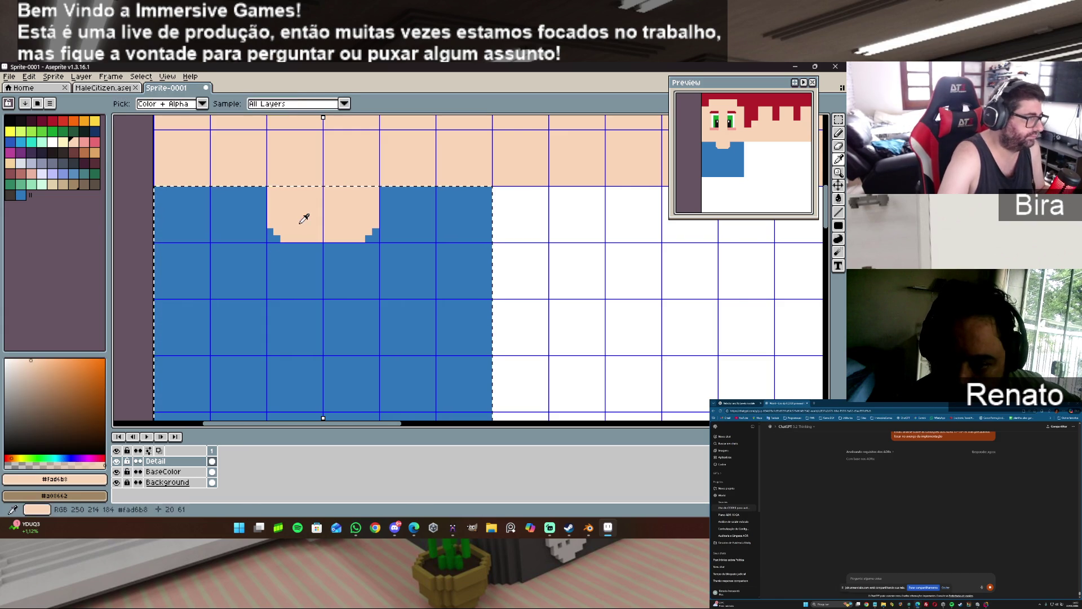
- Paint a mirrored skin-coloured stepped V below the neck, tapering into a long narrow strip
left_click_drag(288, 246, 362, 246)
left_click(293, 251)
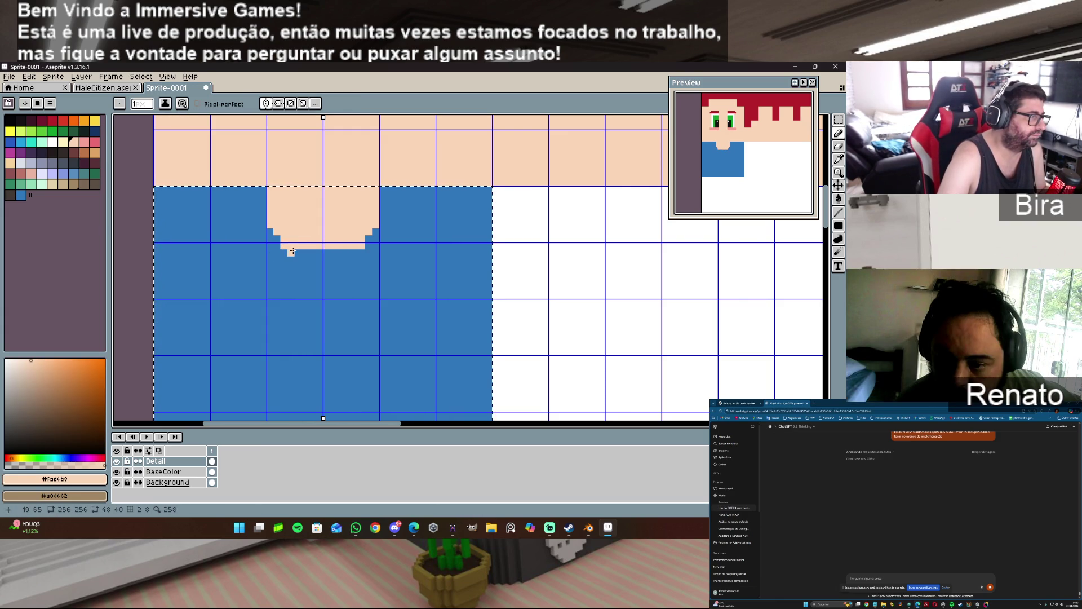
key("ctrl+z")
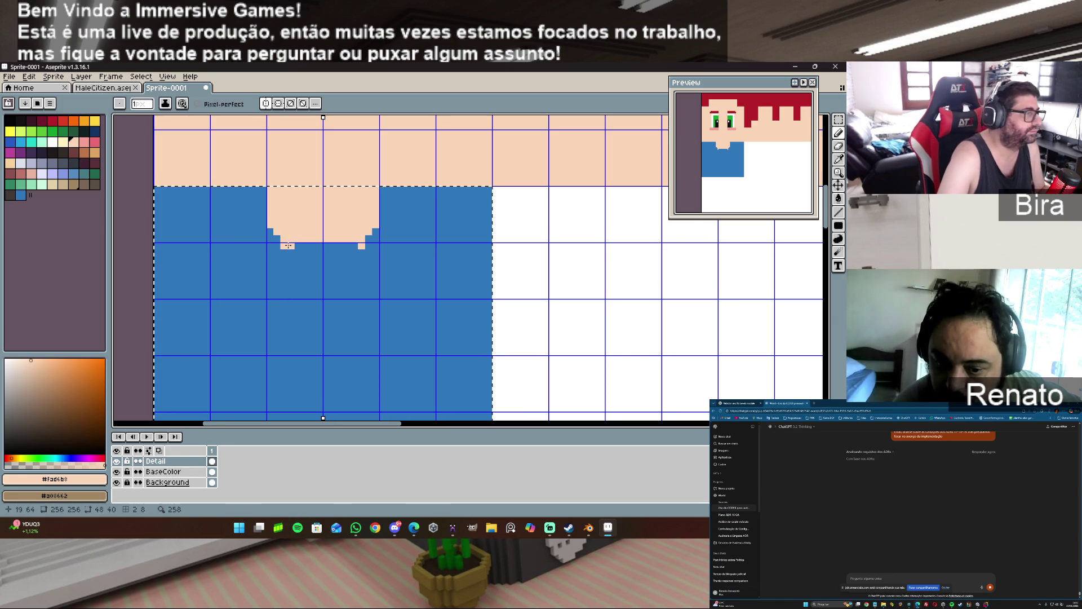
mouse_move(288, 246)
left_mouse_down()
mouse_move(320, 245)
mouse_move(311, 309)
left_mouse_up()
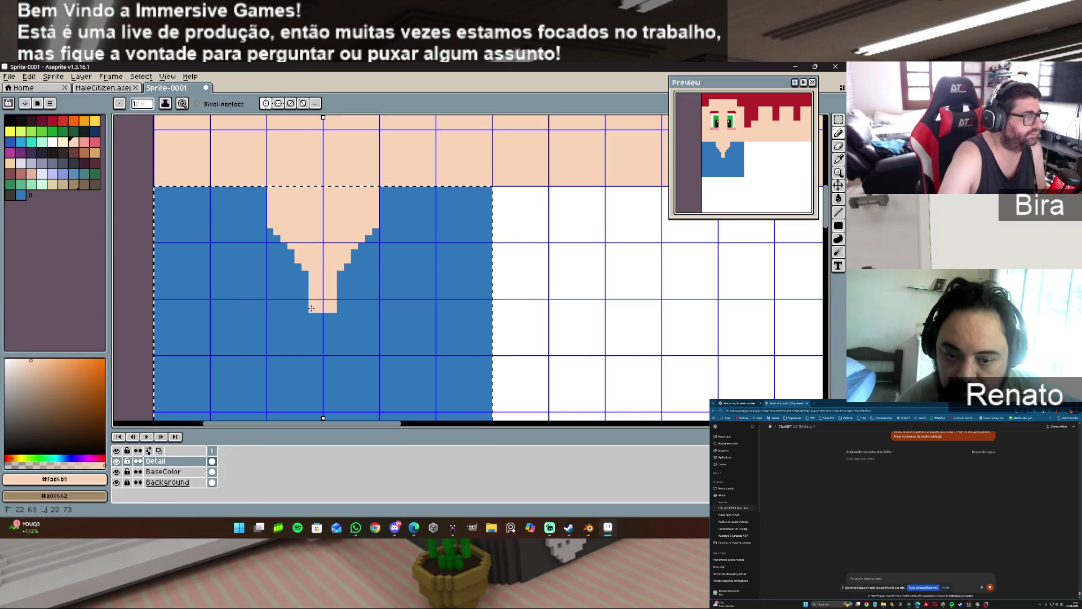
mouse_move(312, 318)
left_mouse_down()
mouse_move(313, 337)
mouse_move(323, 323)
left_mouse_up()
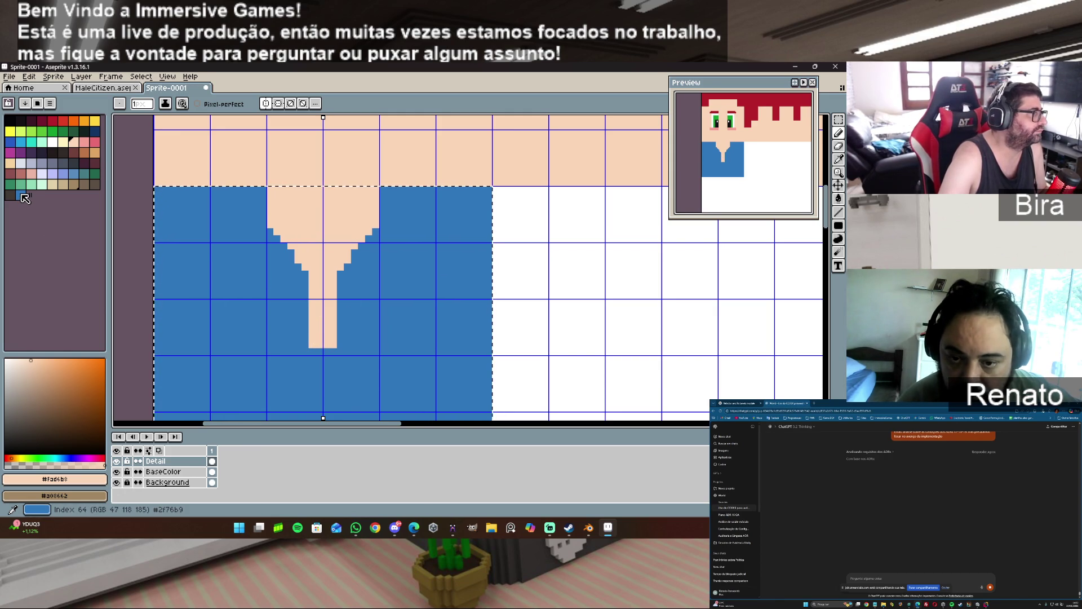
- With dark blue index 17, outline the V and strip, extending lines up to the shirt's top
left_click(94, 130)
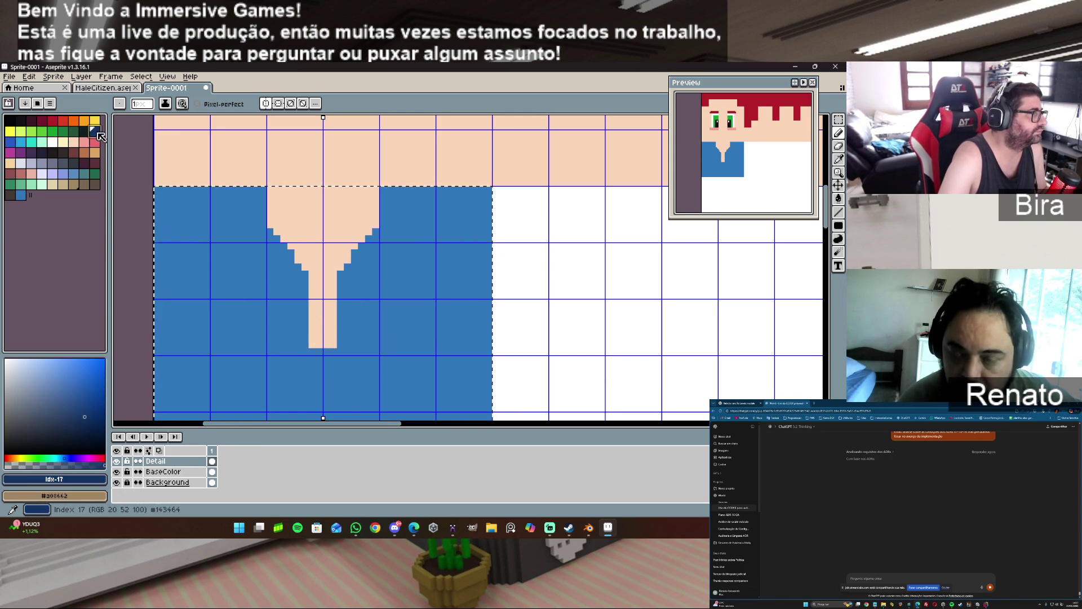
left_click(270, 232)
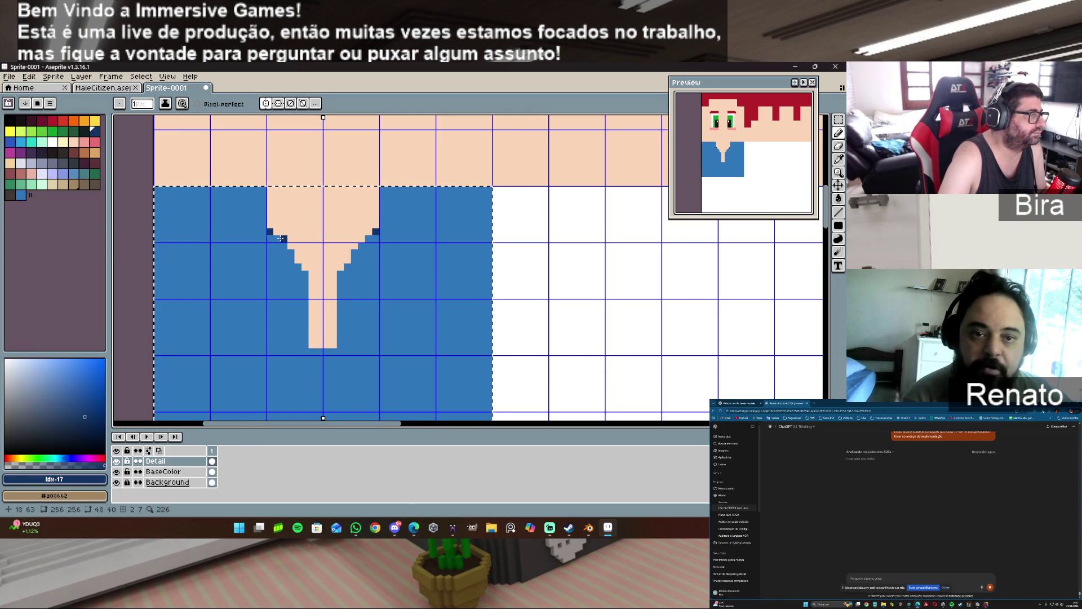
left_click(277, 239)
left_click(284, 245)
left_click(291, 252)
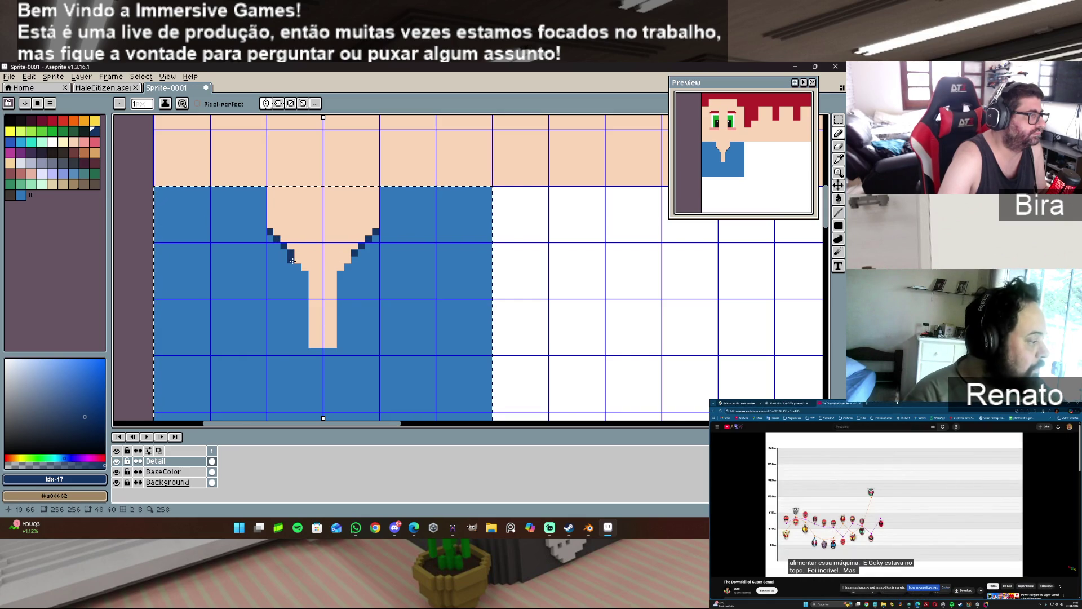
left_click(297, 265)
mouse_move(304, 274)
left_mouse_down()
mouse_move(304, 328)
mouse_move(324, 352)
left_mouse_up()
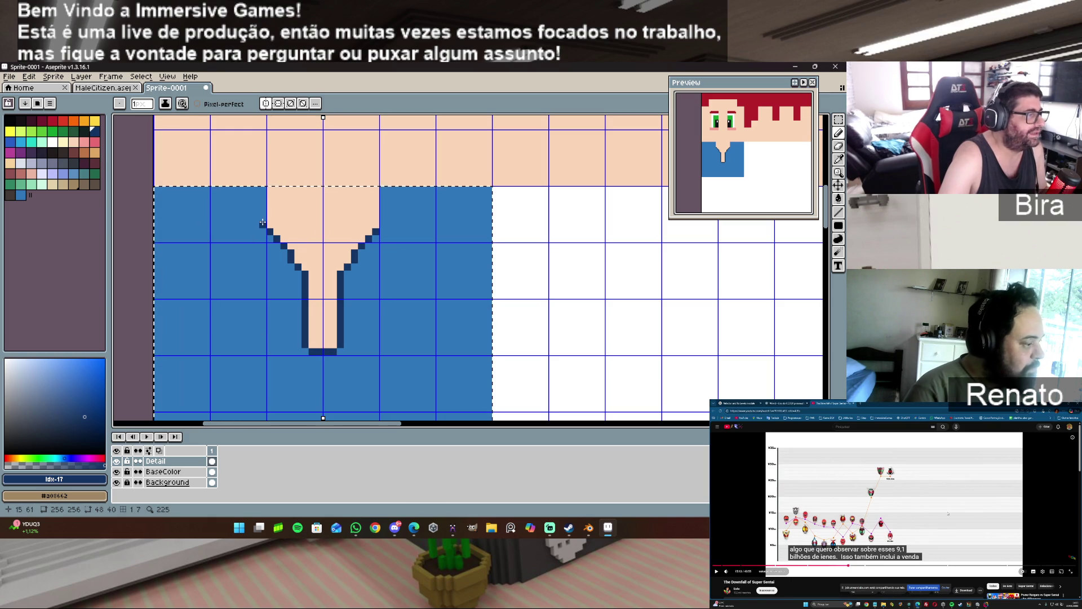
left_click_drag(262, 225, 258, 189)
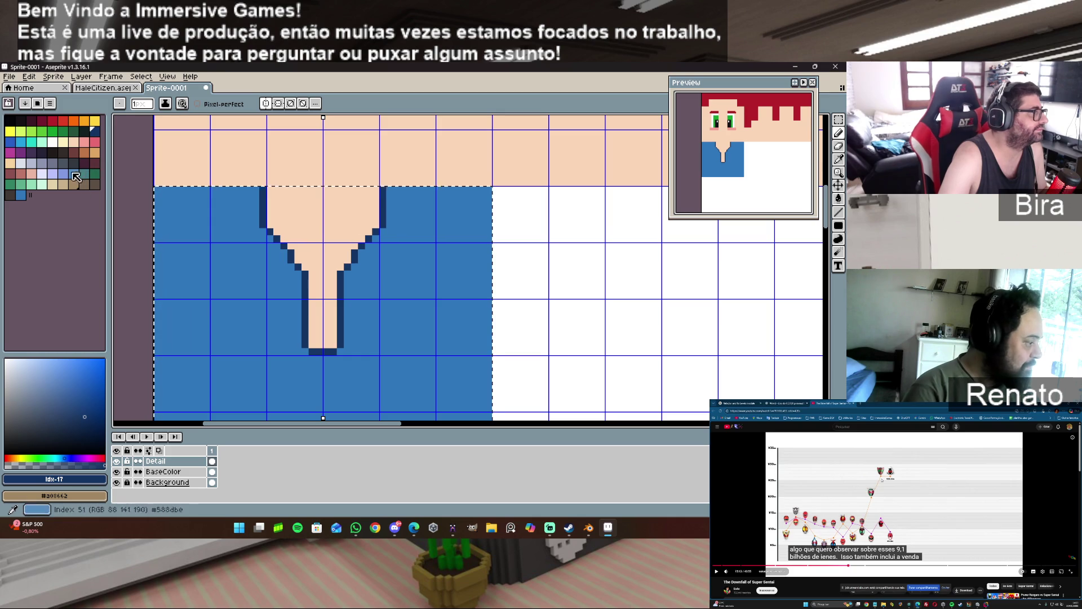
- With light blue index 19, pencil a mirrored highlight beside the dark collar outline
left_click(20, 142)
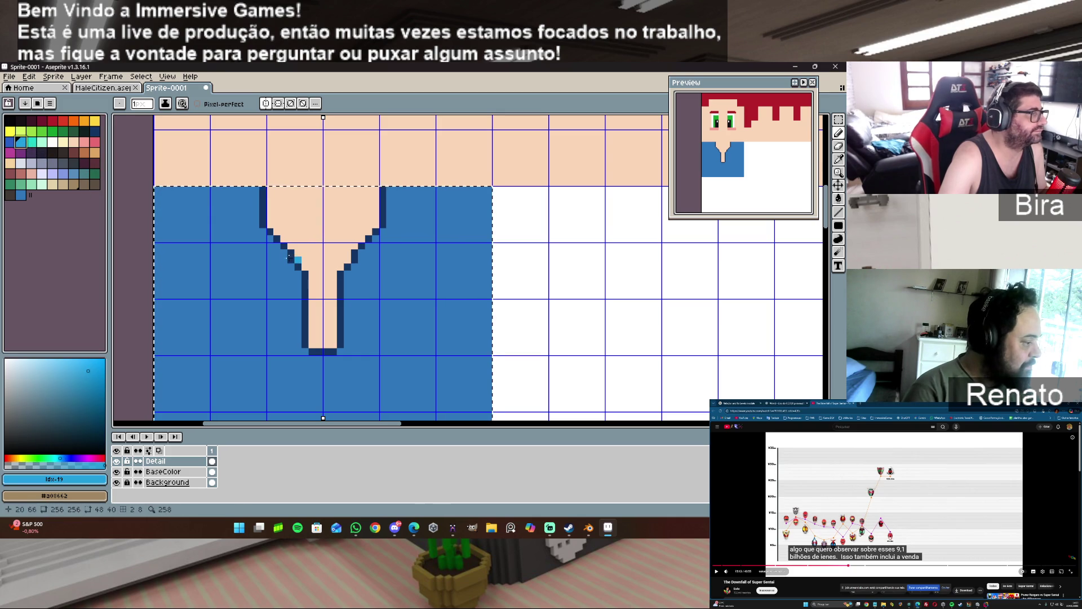
left_click(265, 236)
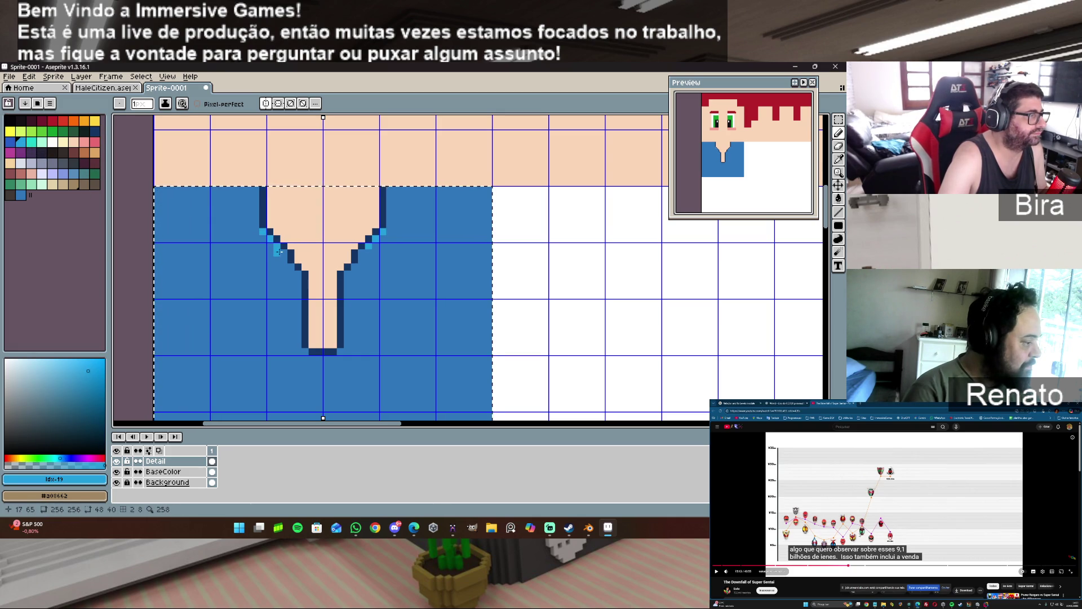
left_click_drag(283, 254, 299, 348)
left_click(295, 276)
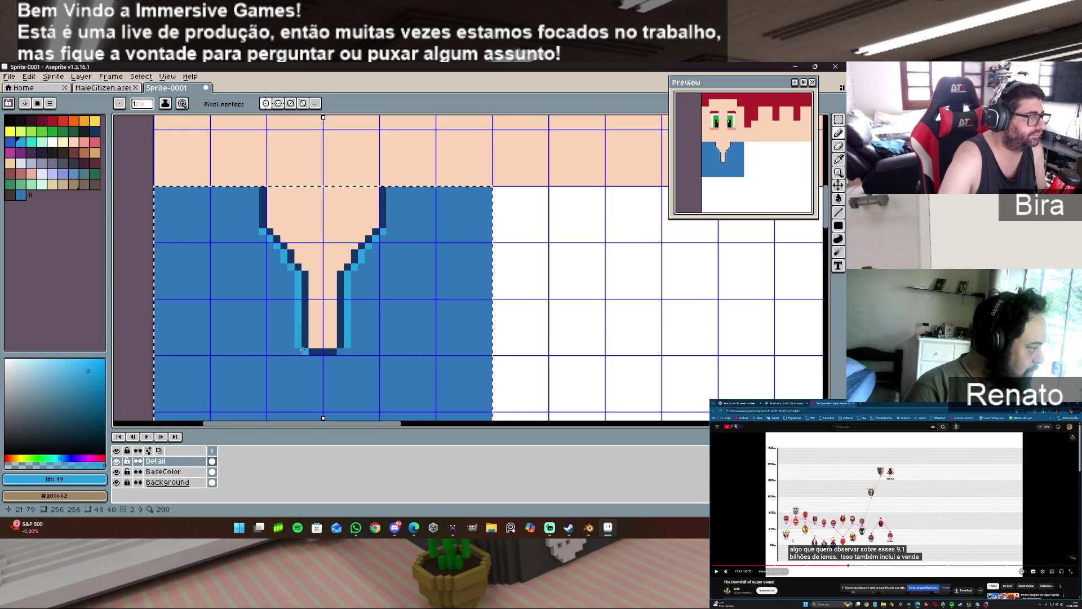
left_click(309, 357)
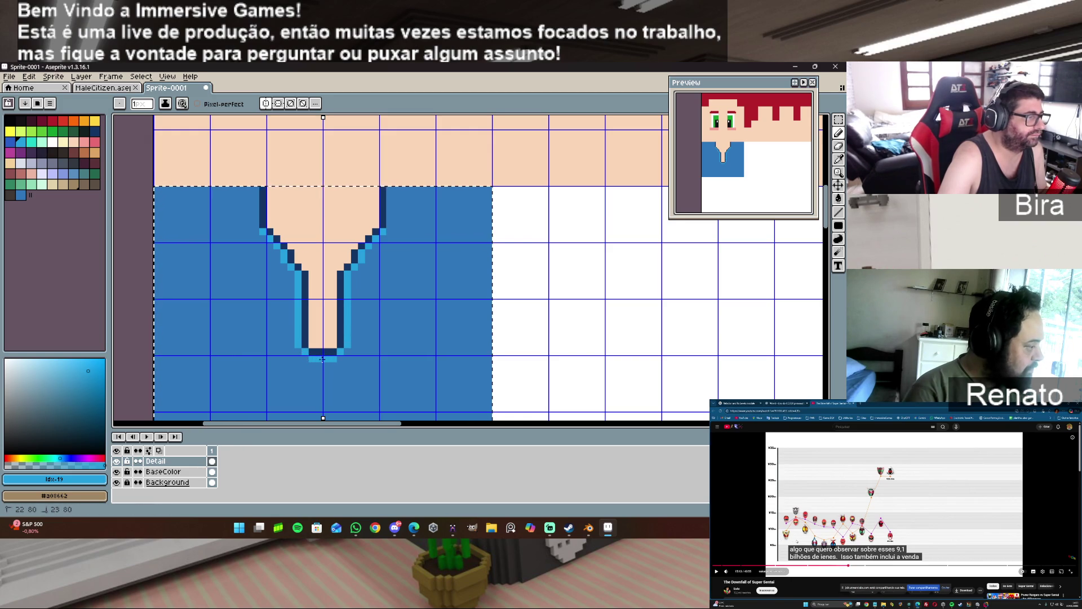
left_click_drag(255, 226, 256, 196)
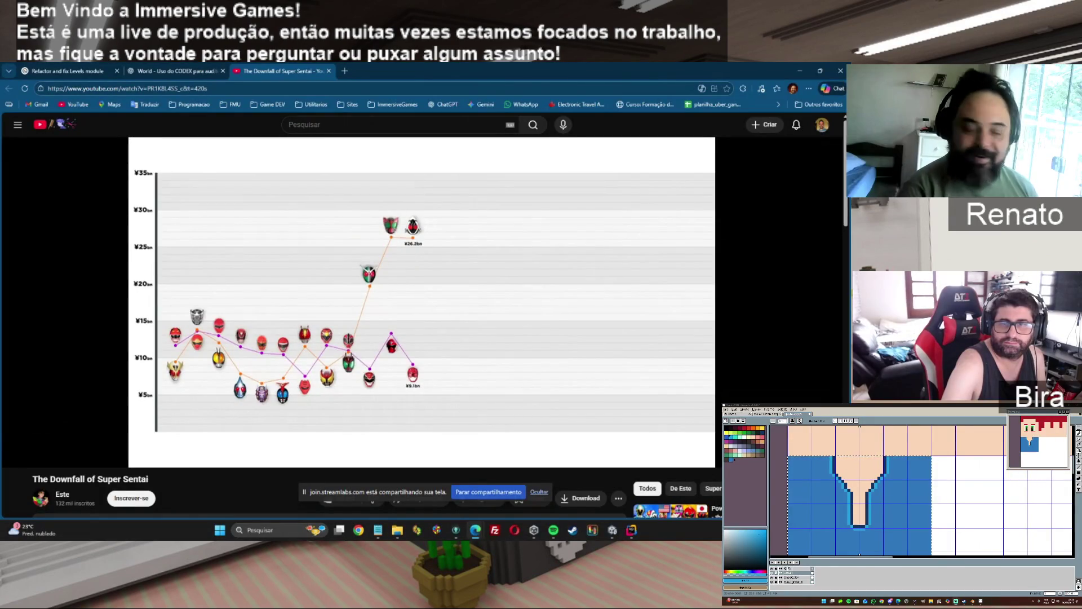
- Show 'The Downfall of Super Sentai' paused at 15:13 on its sales chart
mouse_move(146, 389)
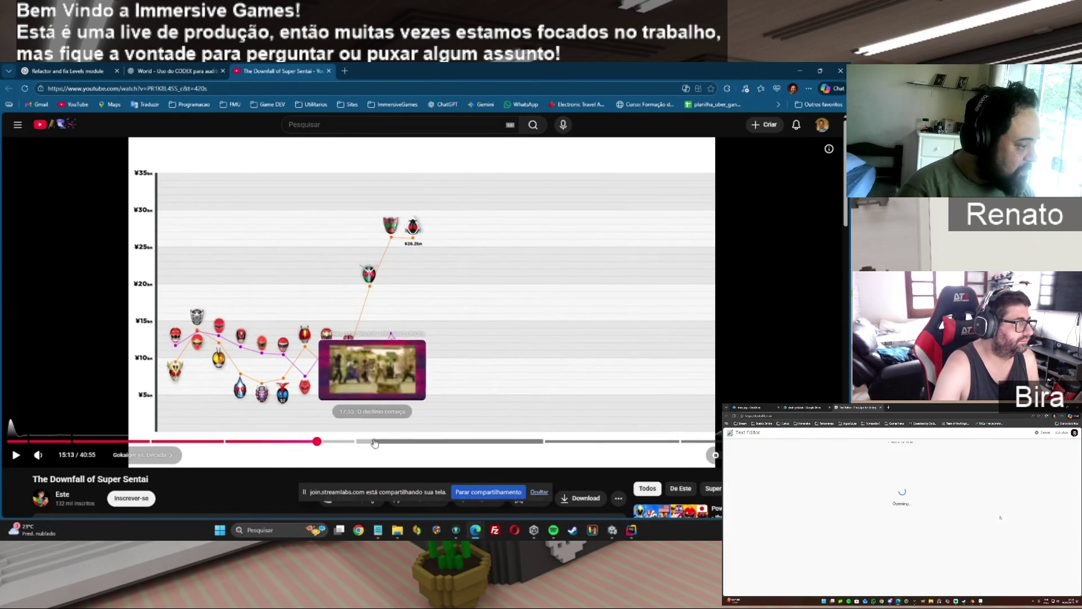
- Seek the video through 20:37 and 24:44 to the sales chart at 23:21, then ahead to 32:46
left_click(427, 441)
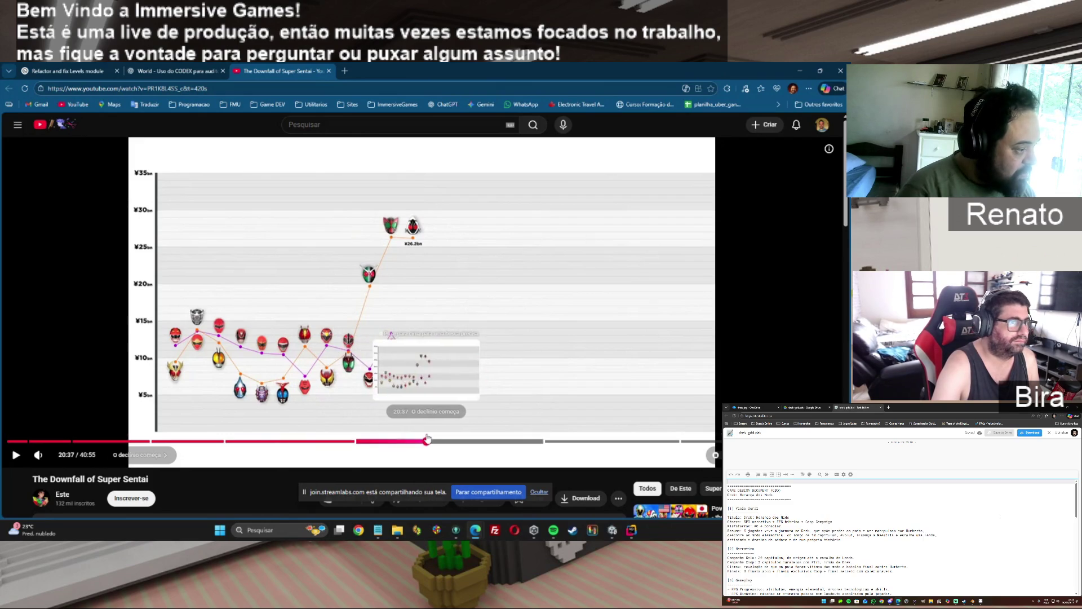
left_click(481, 441)
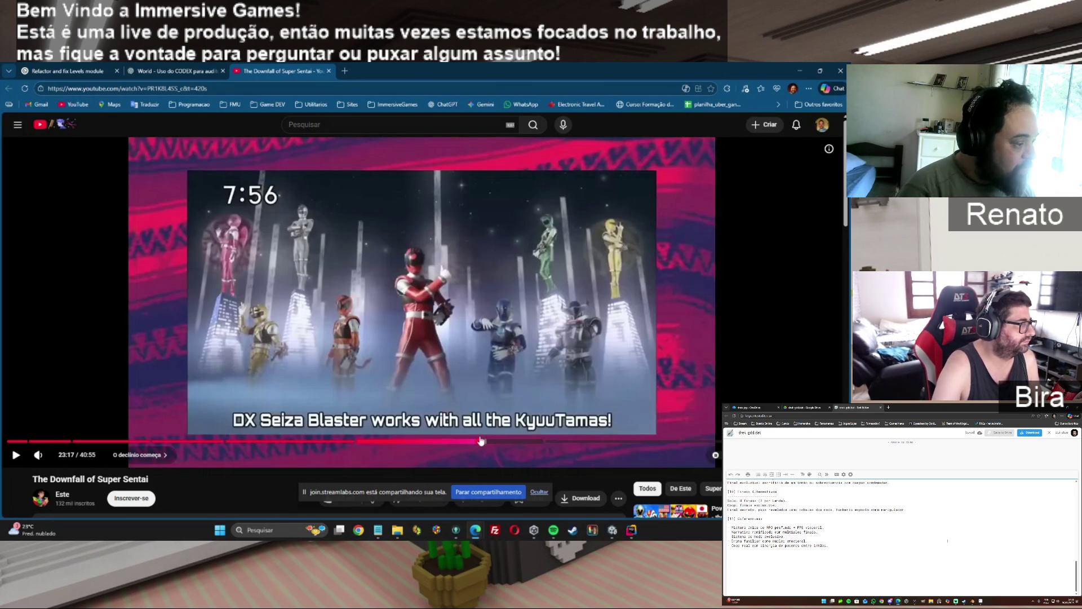
left_click_drag(486, 443, 508, 443)
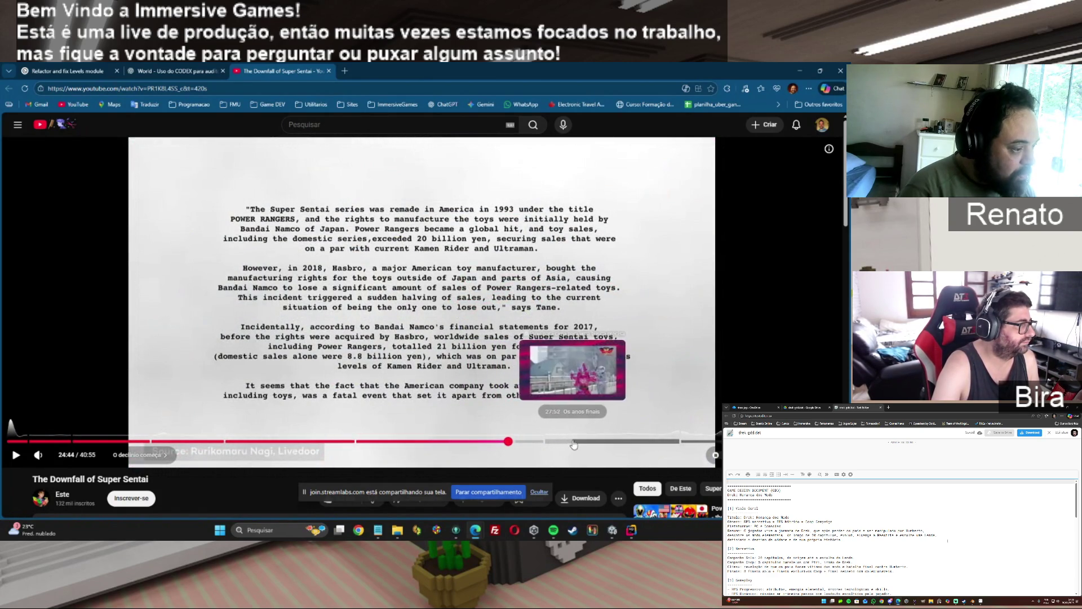
left_click(482, 441)
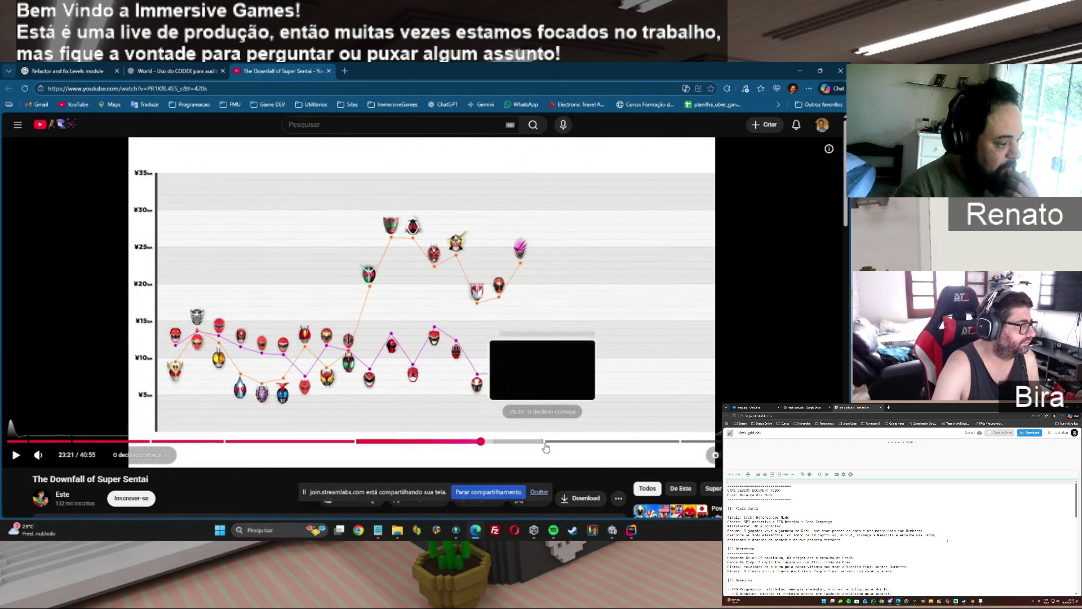
left_click(670, 443)
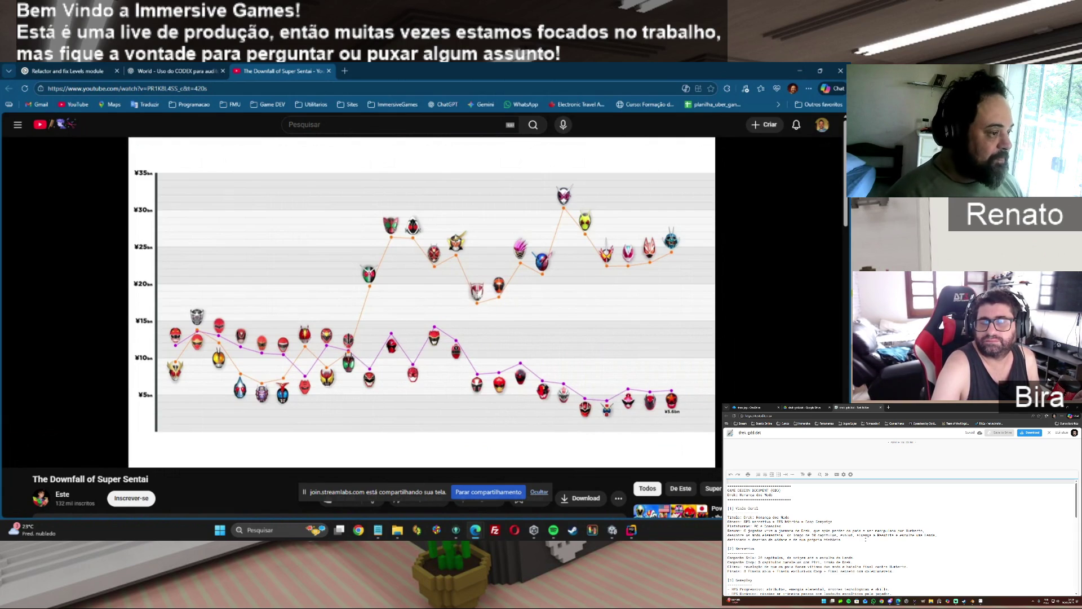
- Save The Downfall of Super Sentai to the Tokusatsu playlist
mouse_move(549, 287)
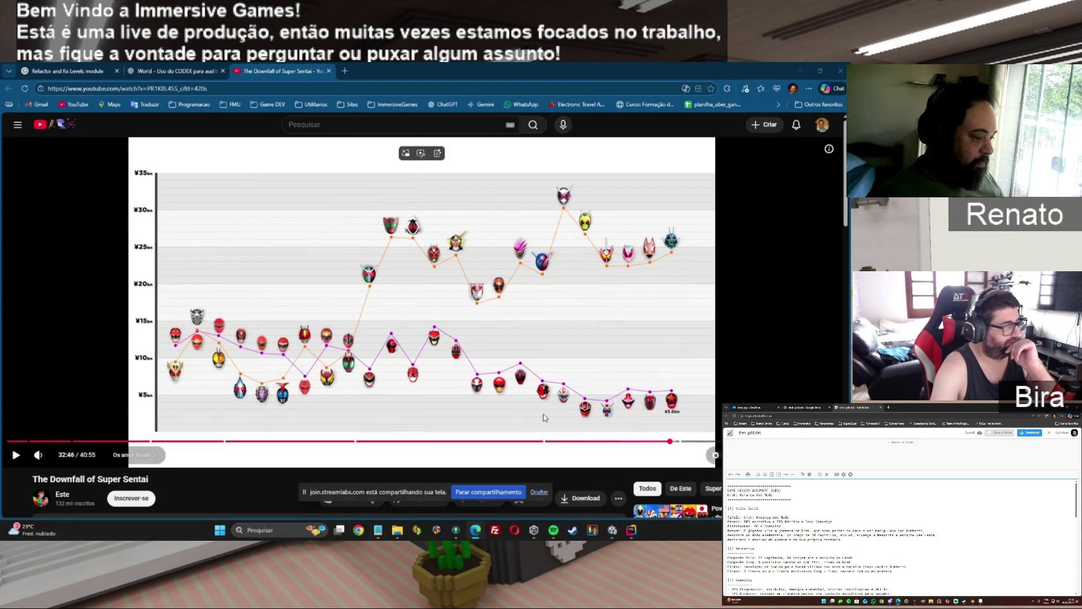
scroll(517, 345, "down", 3)
left_click(517, 342)
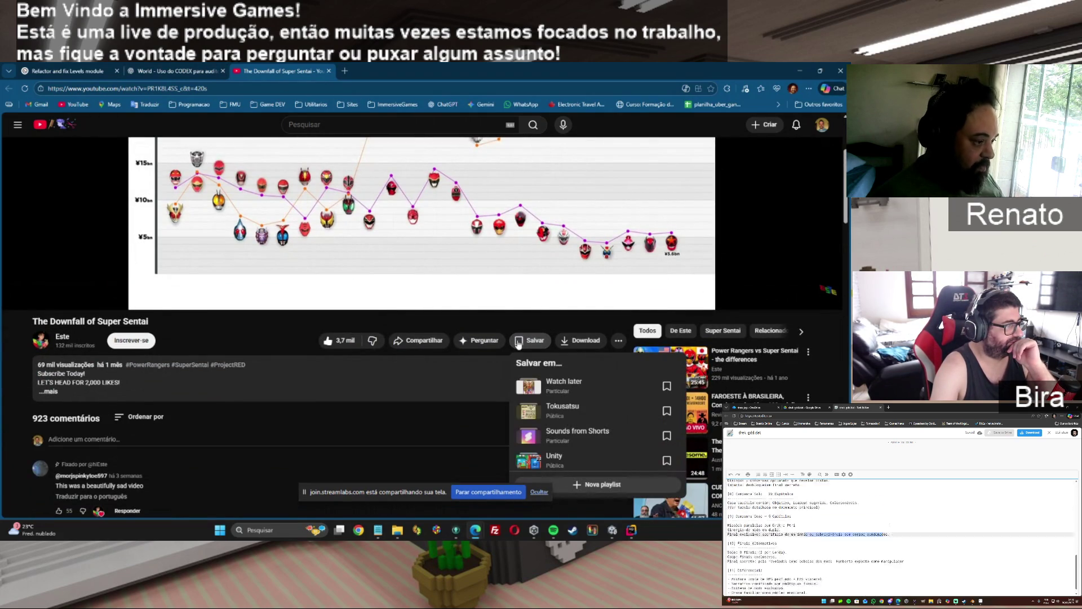
left_click(663, 411)
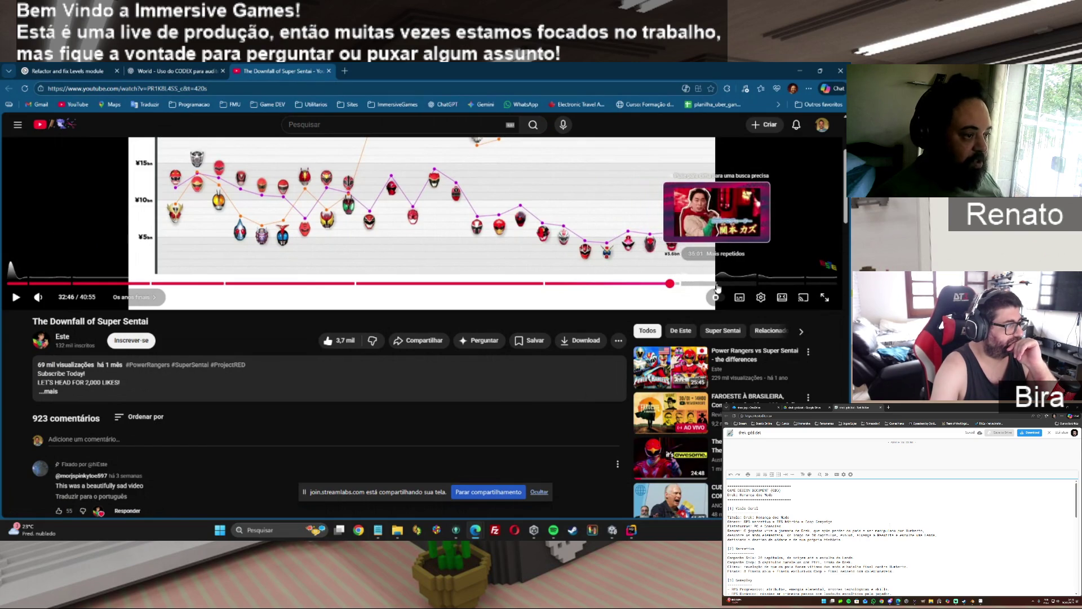
- Jump to the final Super Sentai season chapter, settling near 36:37
left_click(752, 286)
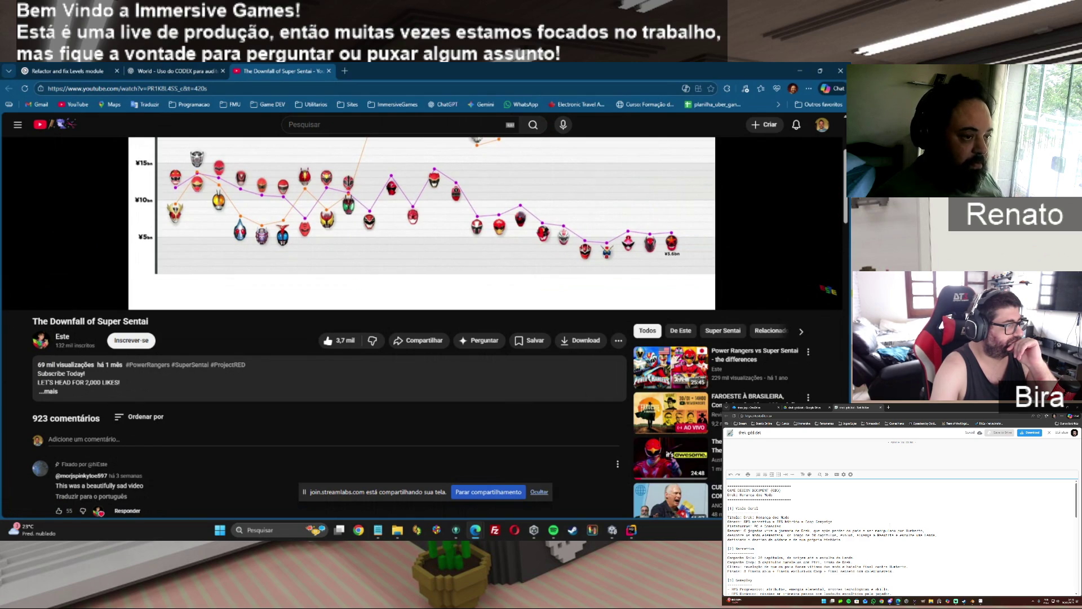
scroll(839, 205, "up", 2)
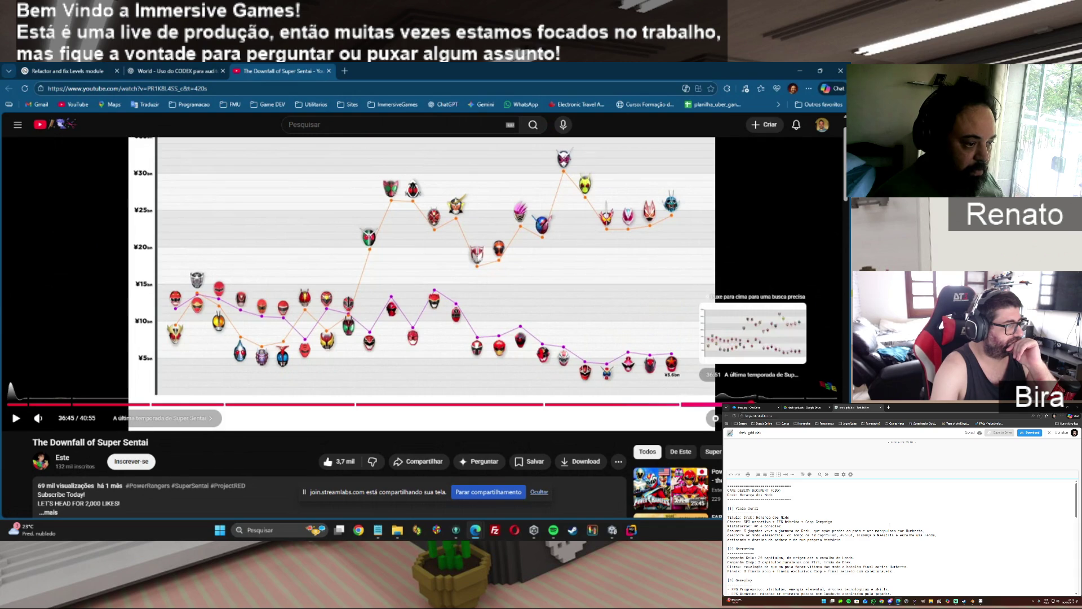
left_click(753, 404)
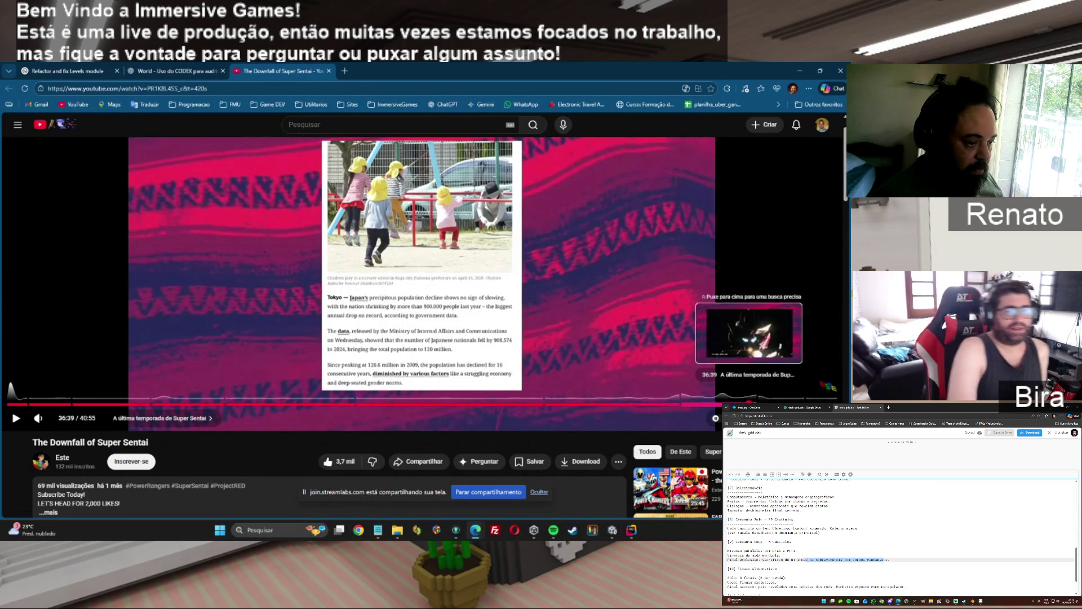
left_click(748, 404)
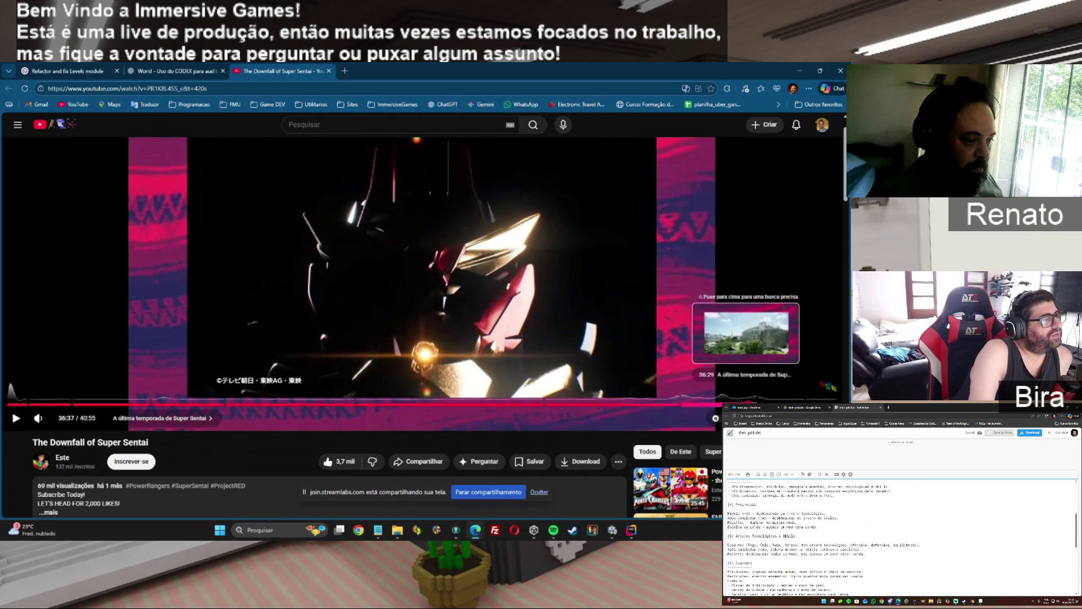
- Close the Super Sentai video tab and bring up the Drek: Herança dos Mods document in Notepad
left_click(330, 71)
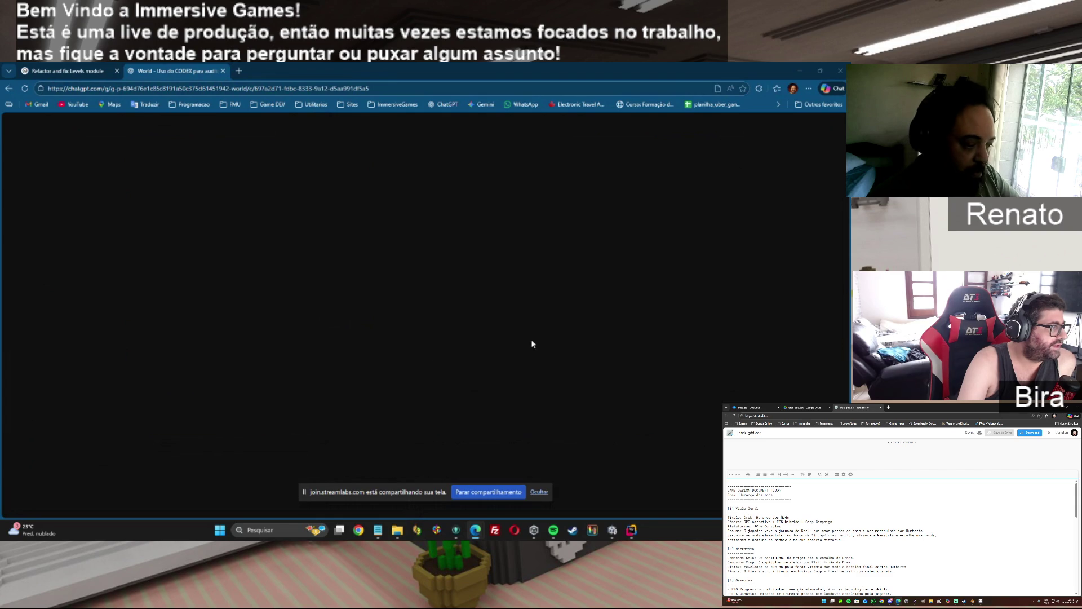
left_click(377, 530)
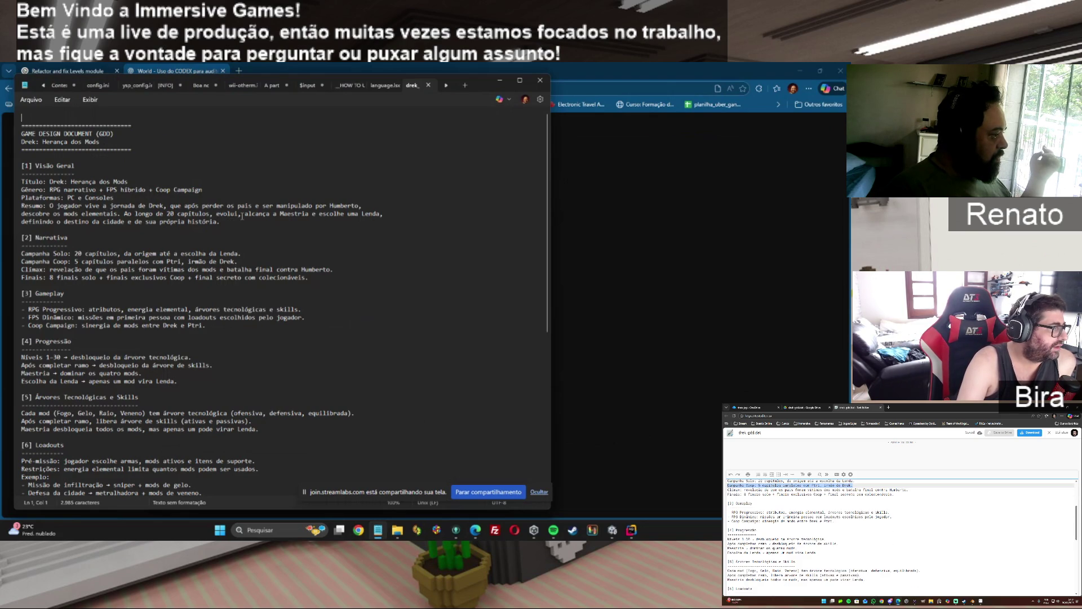
- Move the Notepad window right, scroll through every section, then select the Resumo paragraph
left_click_drag(479, 80, 666, 95)
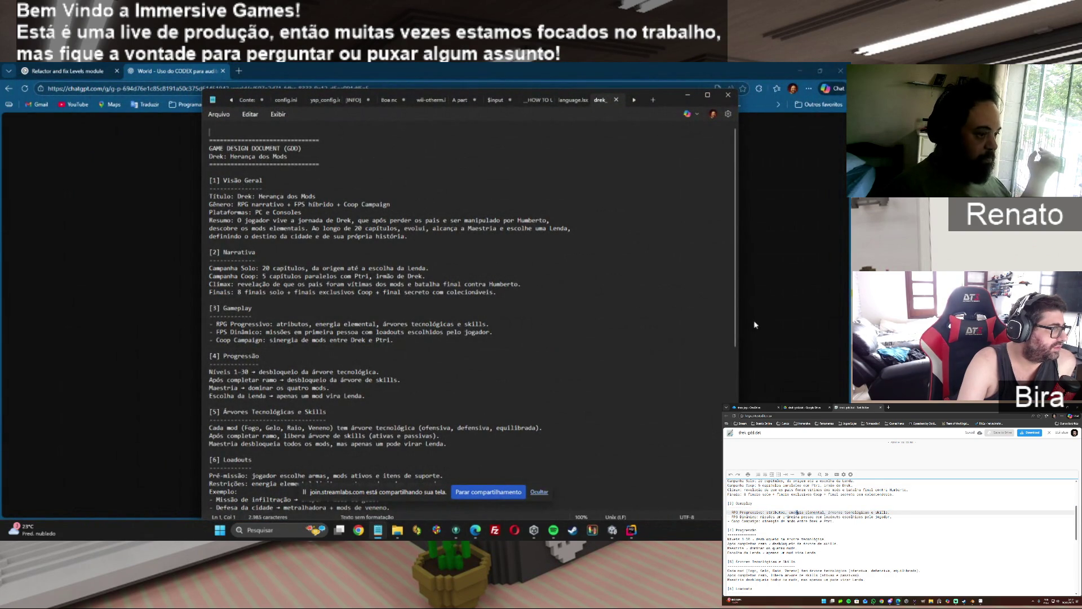
left_click_drag(735, 307, 733, 388)
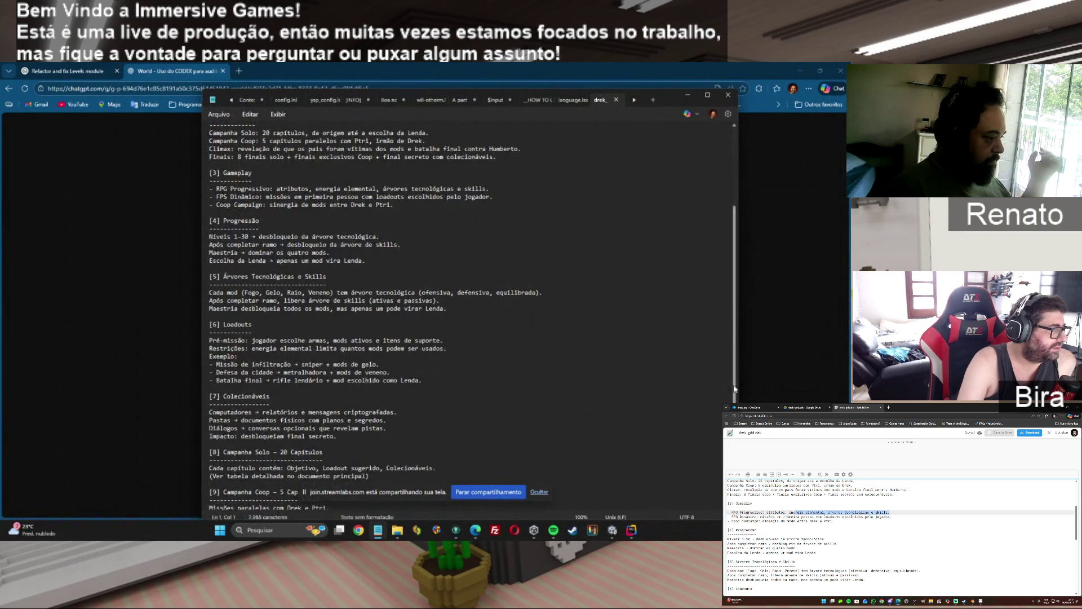
scroll(331, 248, "up", 5)
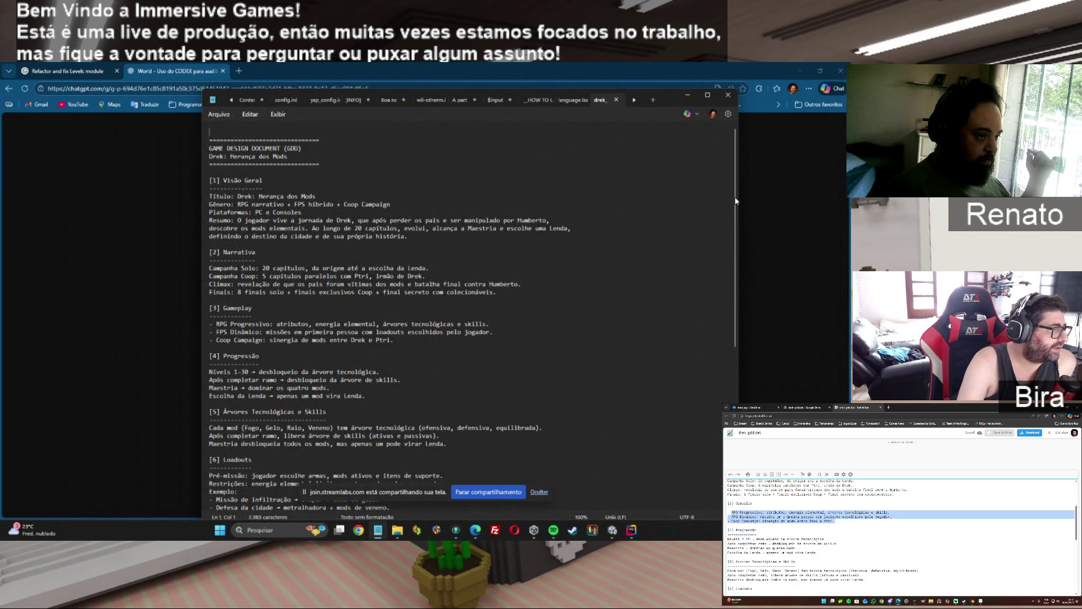
scroll(732, 281, "down", 5)
mouse_move(731, 280)
left_mouse_down()
mouse_move(732, 386)
mouse_move(730, 208)
left_mouse_up()
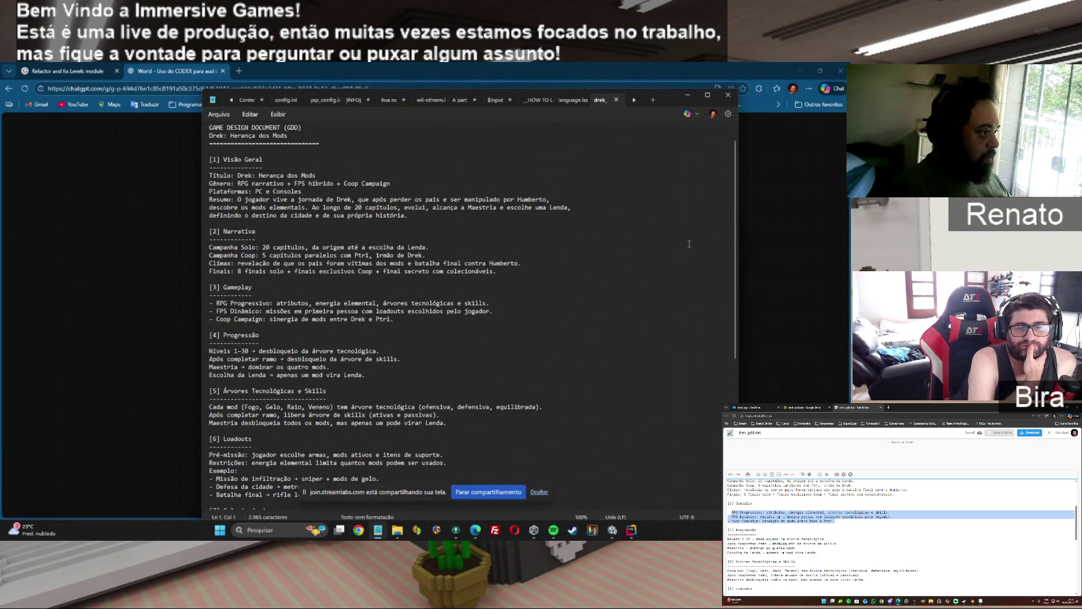
left_click_drag(731, 208, 719, 388)
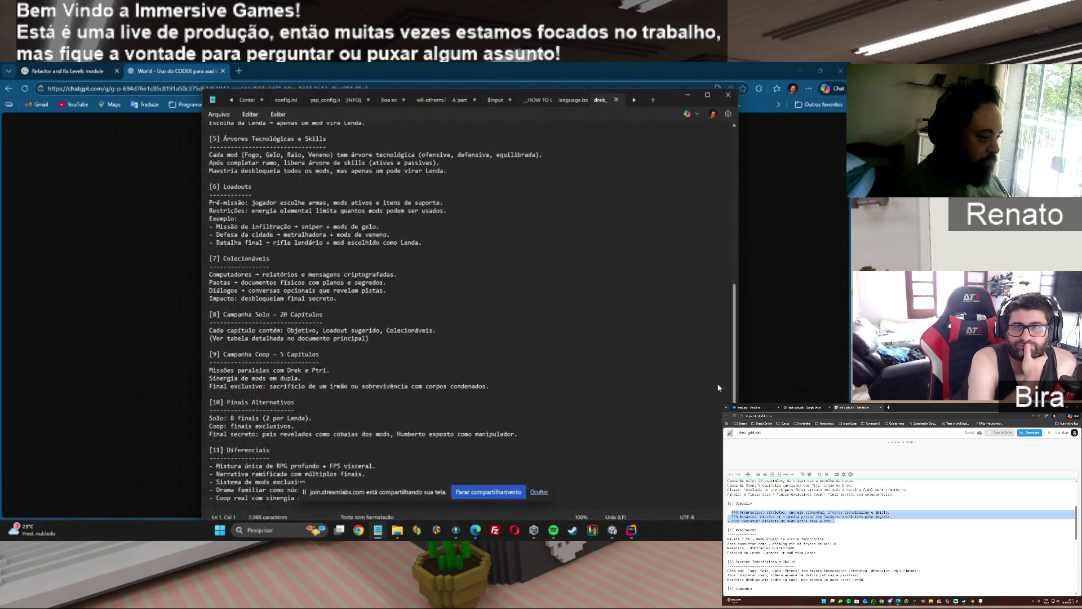
left_click_drag(722, 374, 735, 188)
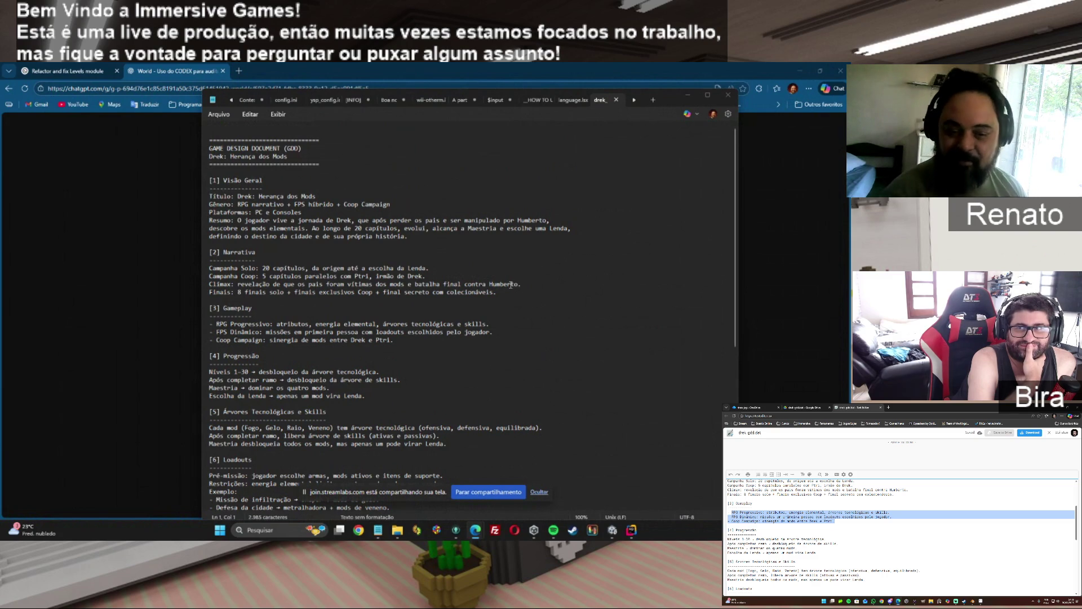
left_click_drag(237, 220, 432, 241)
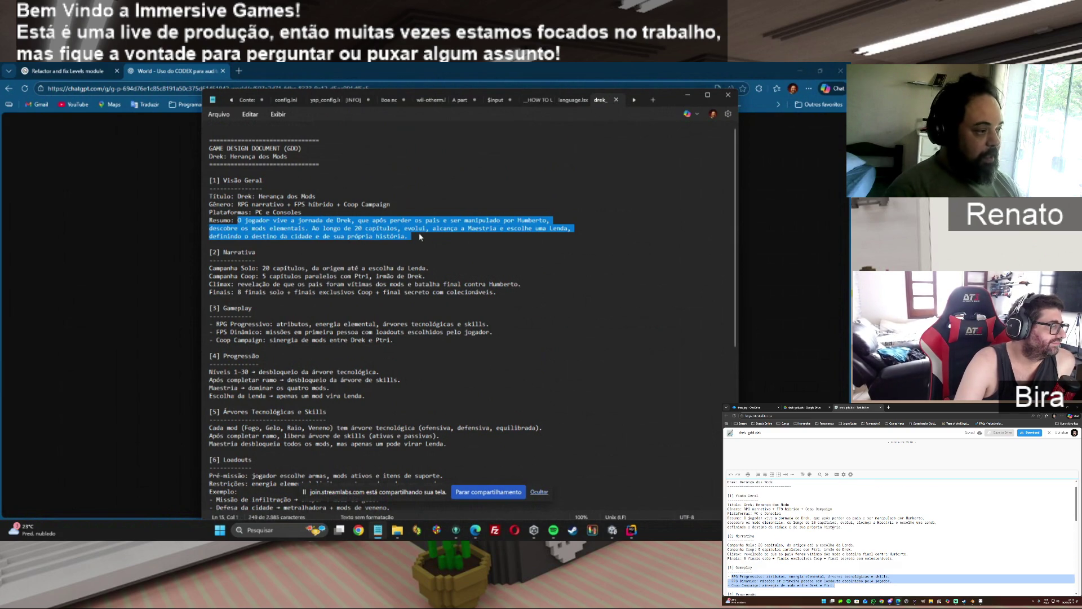
- Clear the Resumo selection and select the Resumo text from 'jornada' onward
left_click(359, 229)
left_click(459, 237)
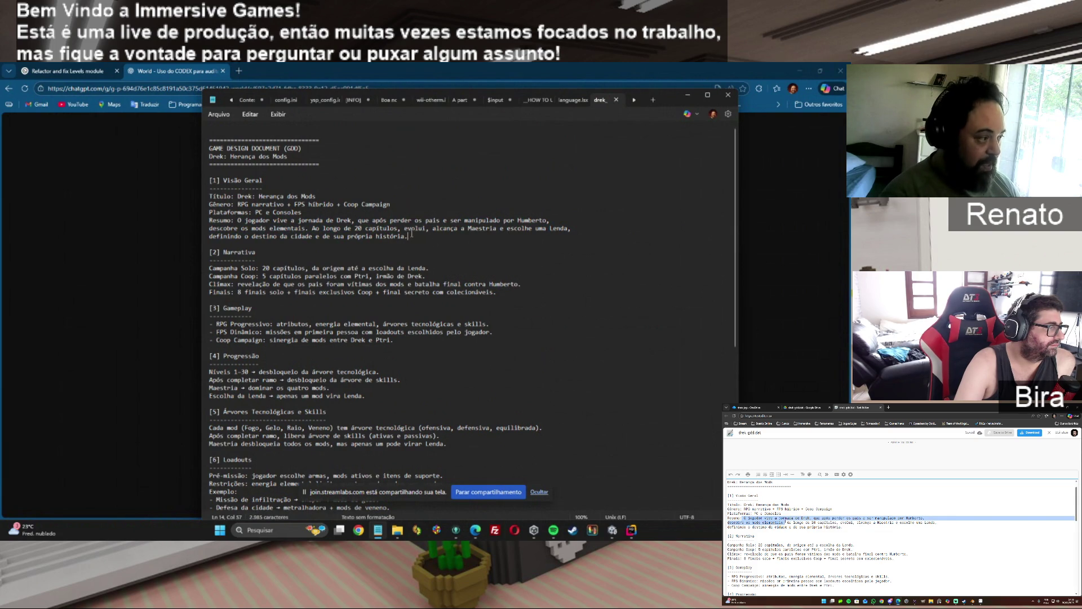
left_click_drag(429, 236, 296, 221)
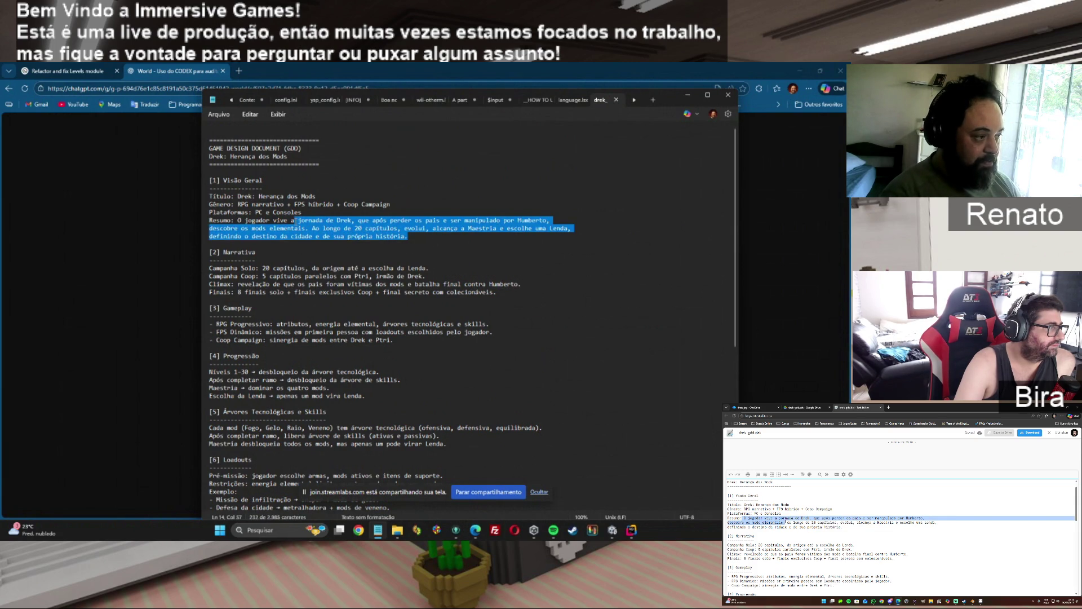
left_click(296, 221)
- Select 'que após perder os pais e ser manipulado por Humberto,', then 'mods elementais'
left_click_drag(210, 220, 557, 225)
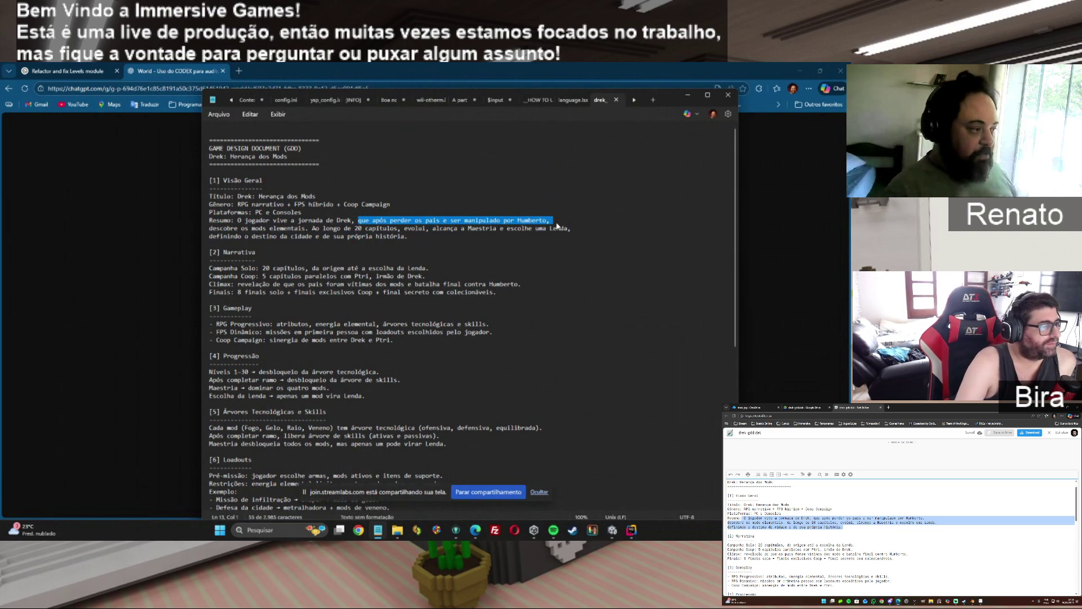
left_click(528, 225)
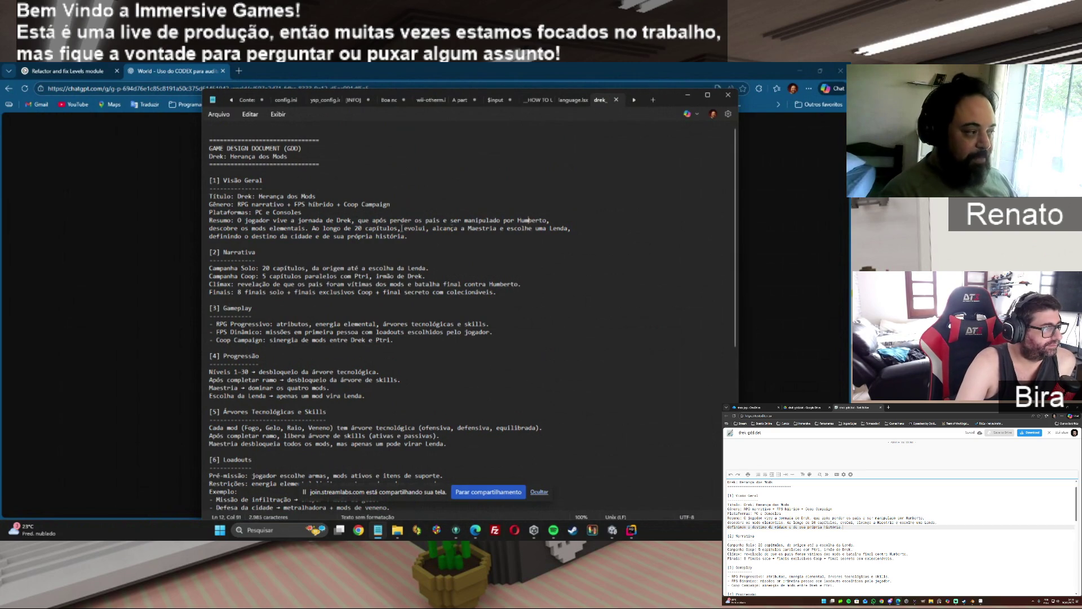
left_click_drag(359, 221, 550, 220)
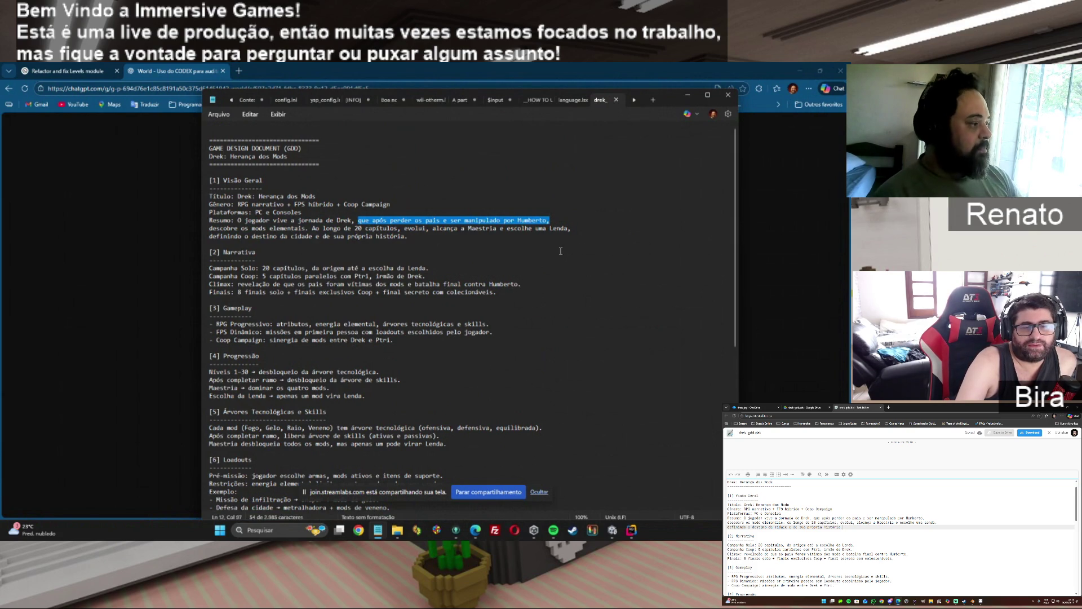
left_click_drag(251, 228, 304, 228)
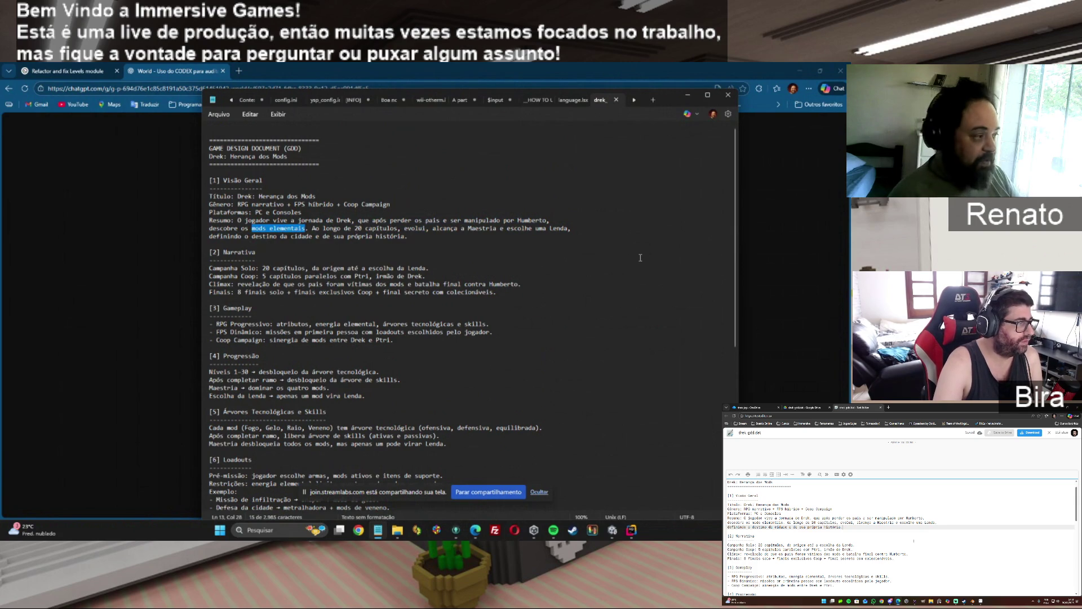
- Select the rest of the Resumo line, then the phrase 'Ao longo de 20 capítulos,'
left_click(359, 221)
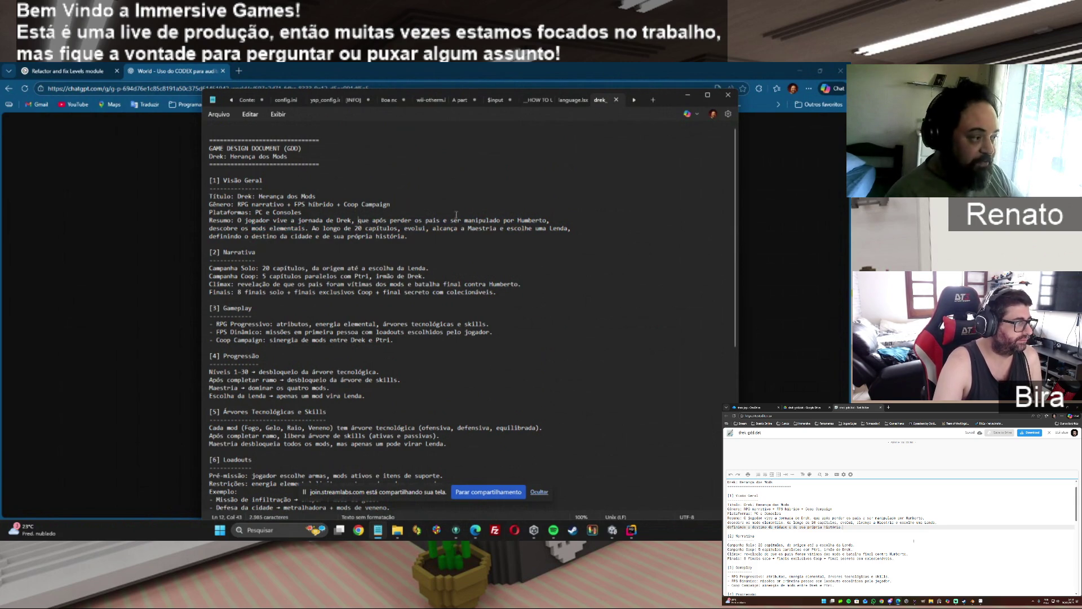
left_click_drag(357, 223, 573, 219)
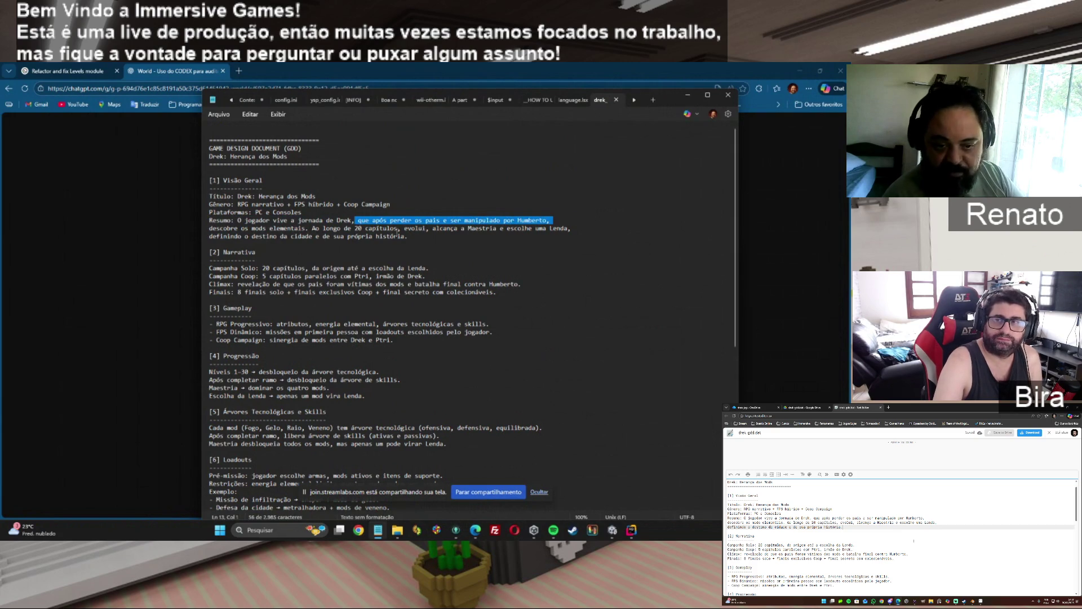
left_click(417, 220)
left_click_drag(309, 228, 401, 228)
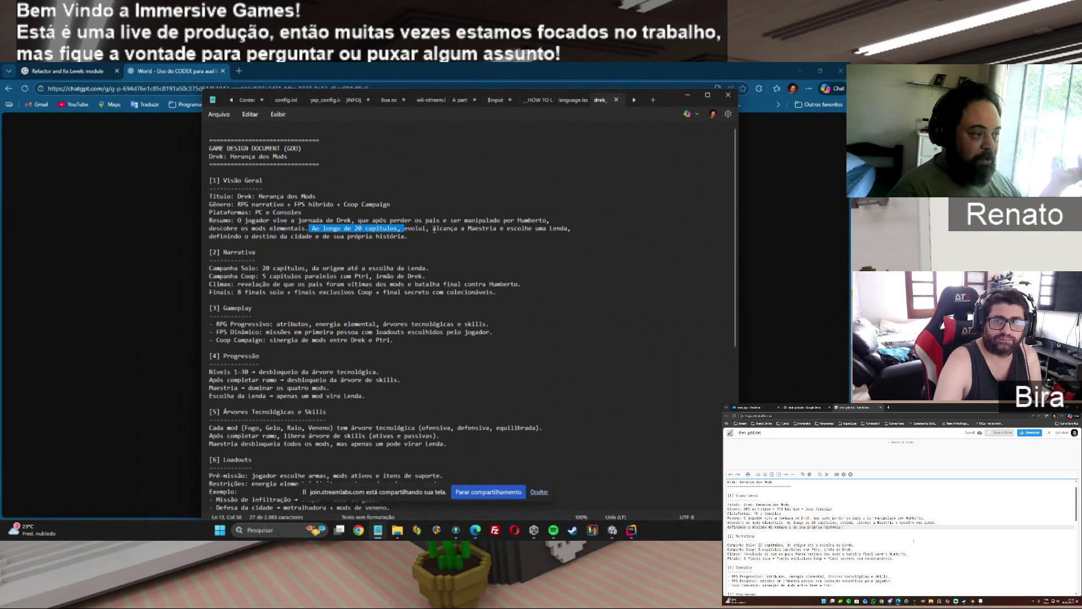
- Select the text from after Drek through 'capítulos', then the entire Resumo paragraph
left_click(433, 229)
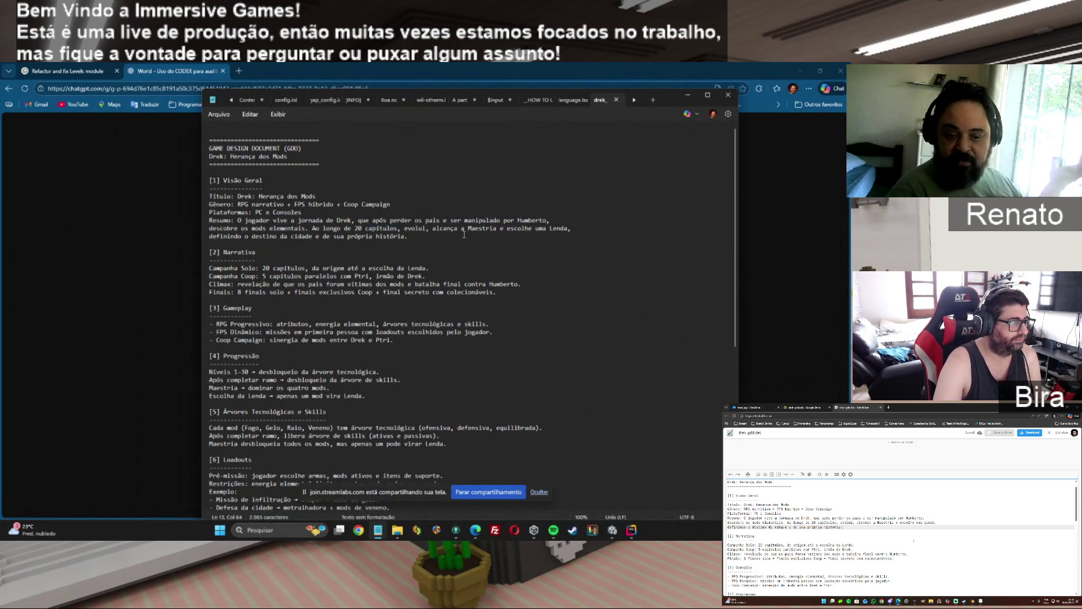
left_click_drag(349, 220, 399, 233)
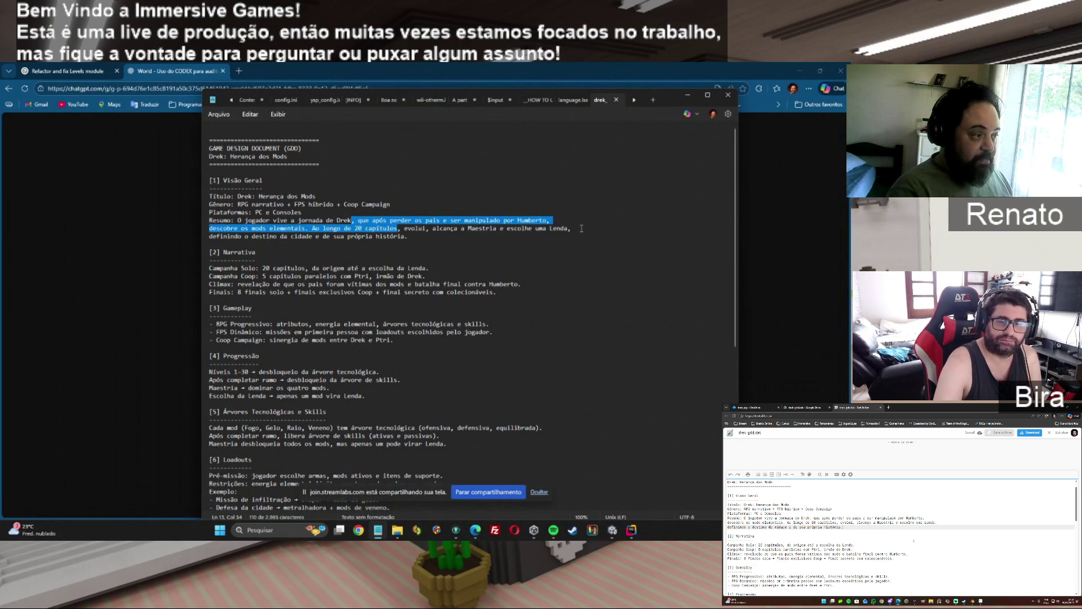
left_click(581, 229)
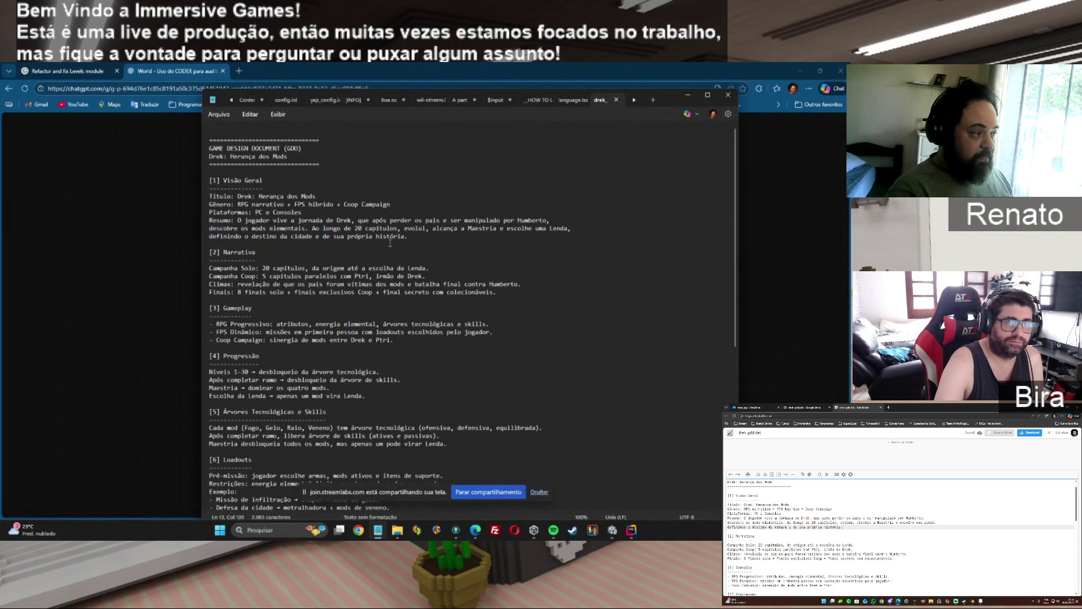
left_click_drag(412, 238, 200, 216)
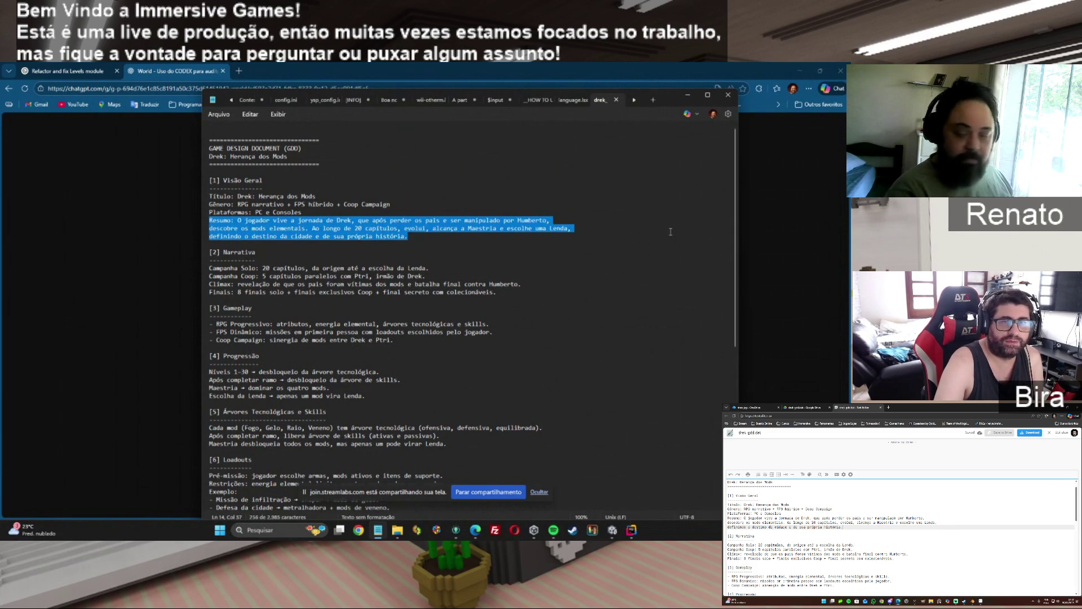
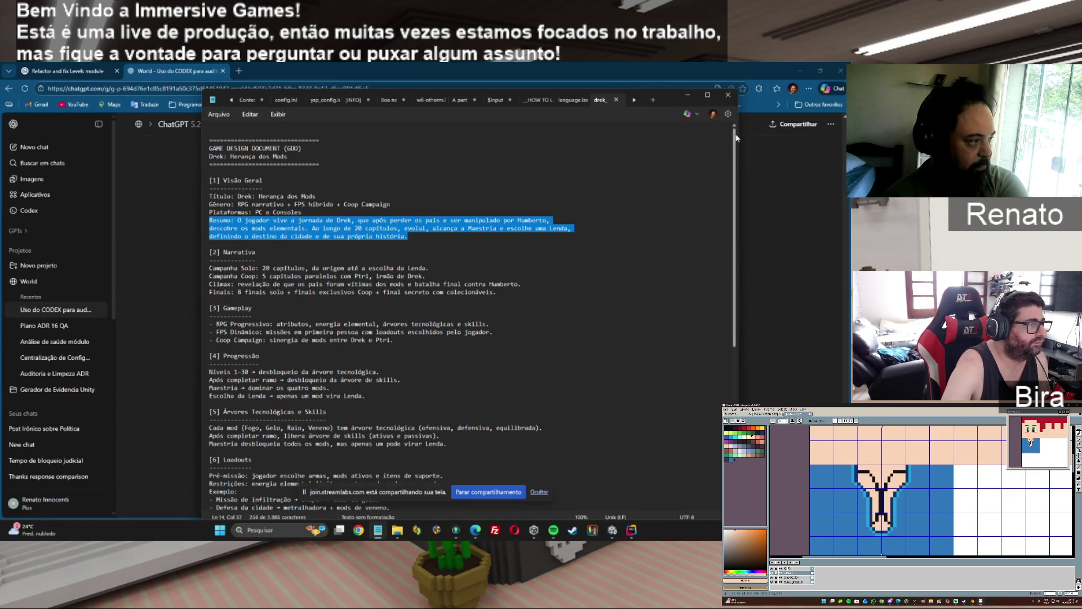
- Scroll the Notepad design document, then switch to the ChatGPT chat analysing the Level module
scroll(733, 147, "down", 1)
left_click_drag(734, 147, 730, 226)
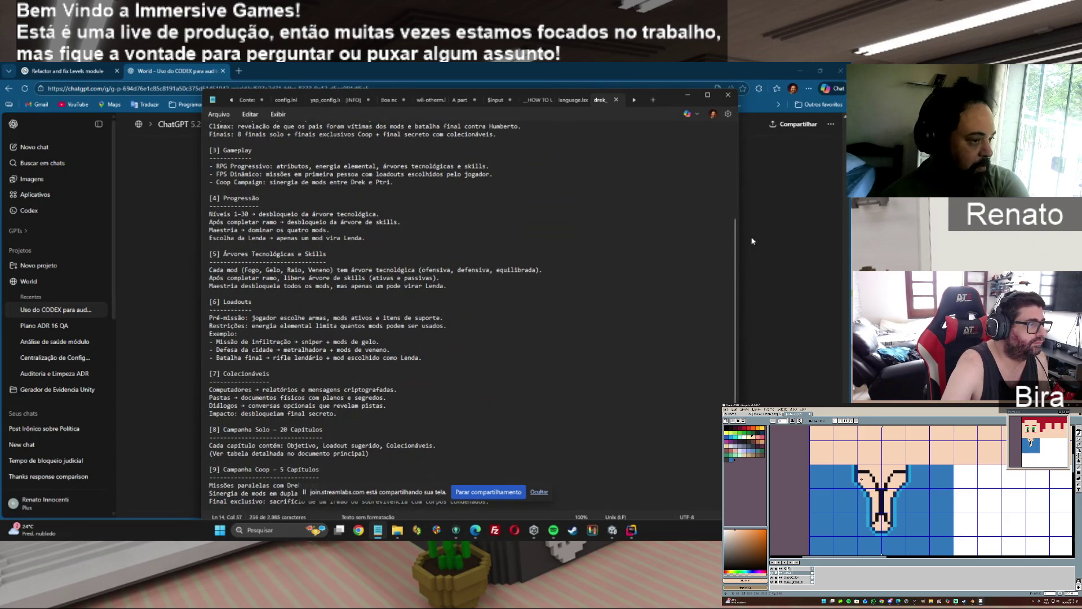
left_click(743, 252)
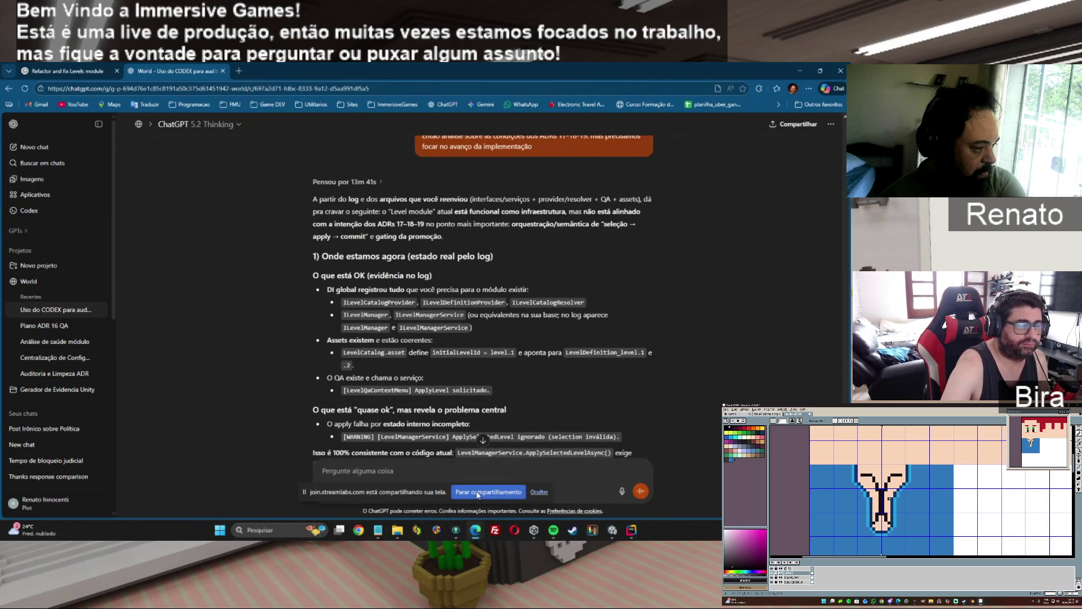
- Bring Notepad back in front, showing the design document sections from Gameplay to Campanha Coop
left_click(377, 530)
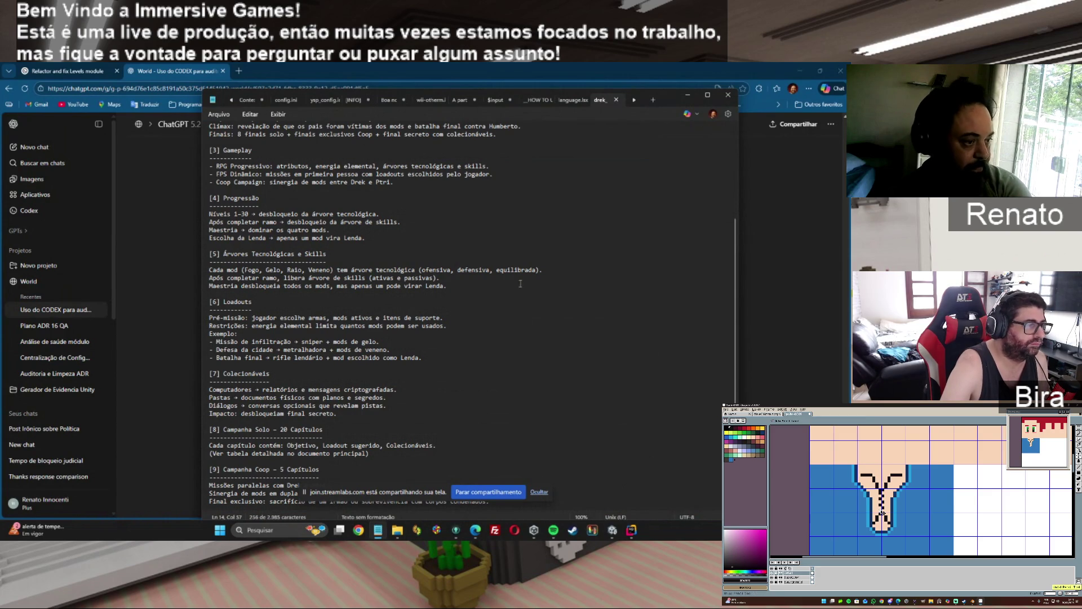
left_click_drag(734, 239, 724, 172)
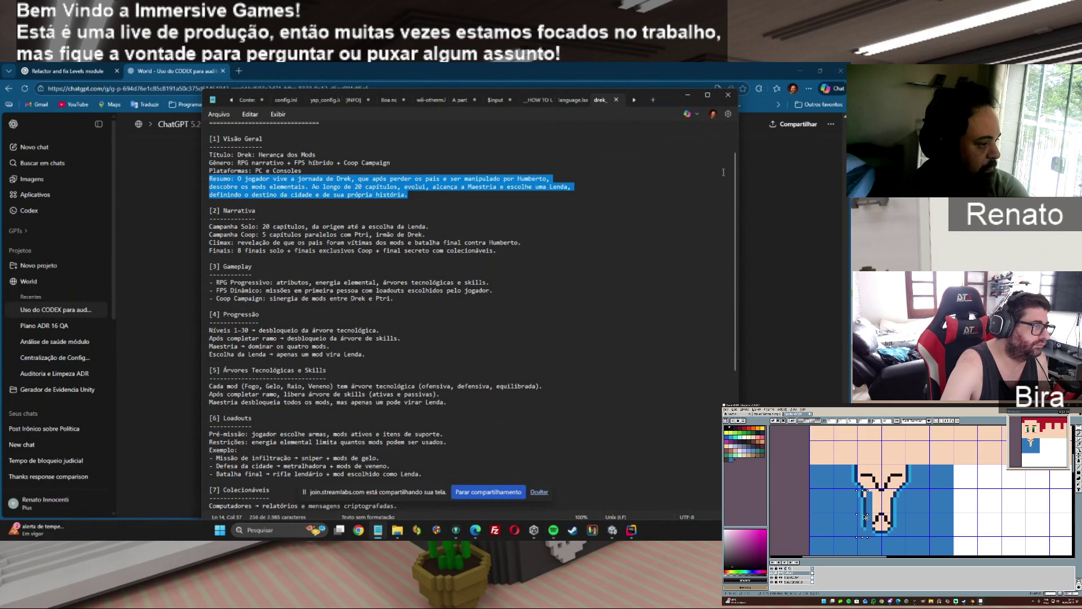
left_click_drag(734, 187, 742, 354)
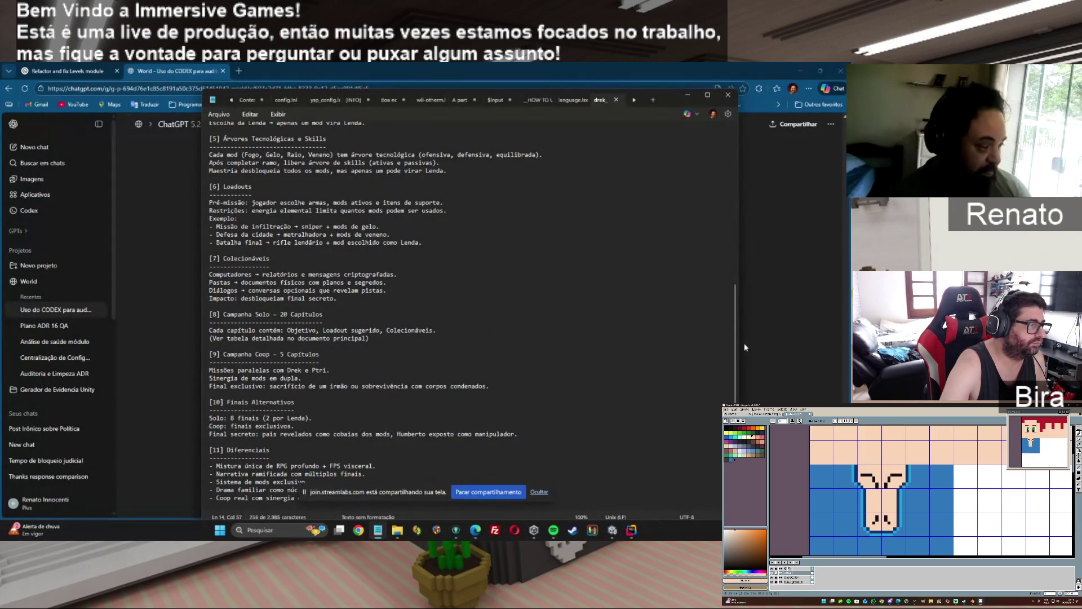
scroll(729, 281, "up", 4)
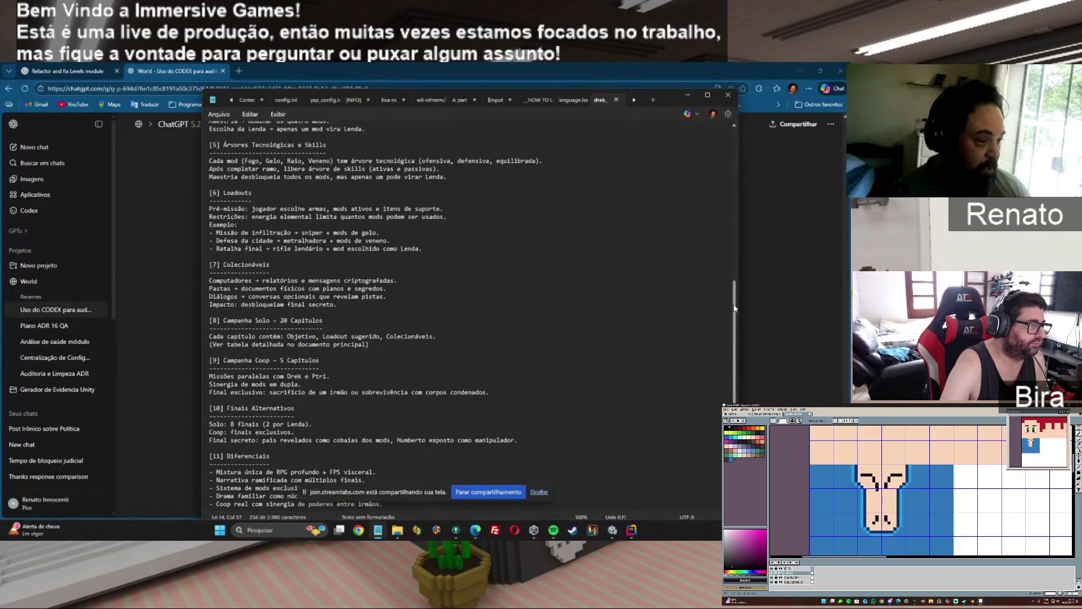
- Select 'RPG narrativo' on the Gênero line, then scroll down and clear that selection
scroll(724, 253, "up", 8)
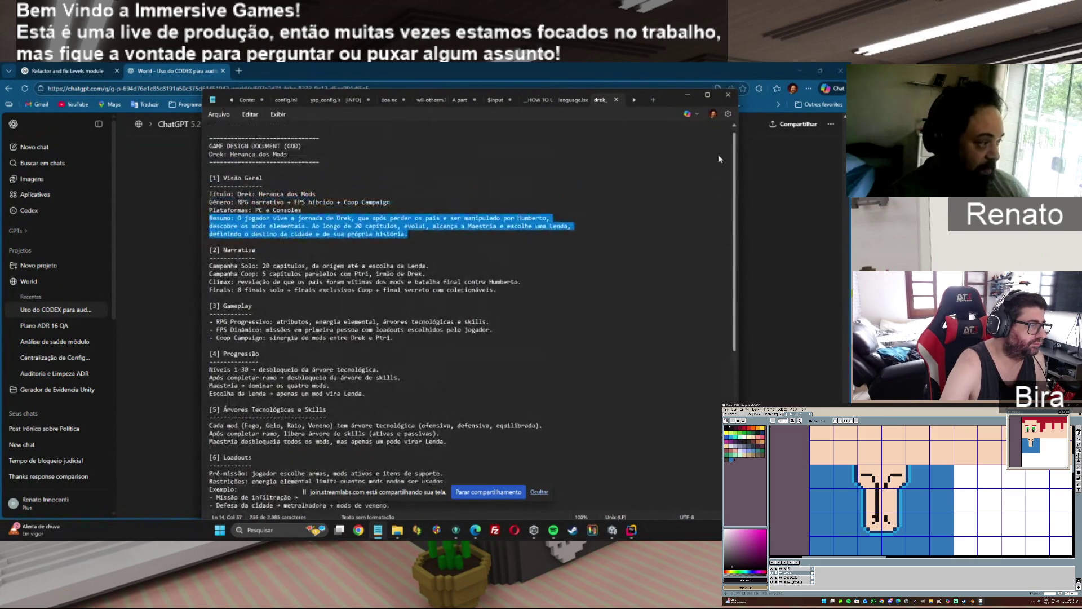
left_click_drag(238, 205, 292, 205)
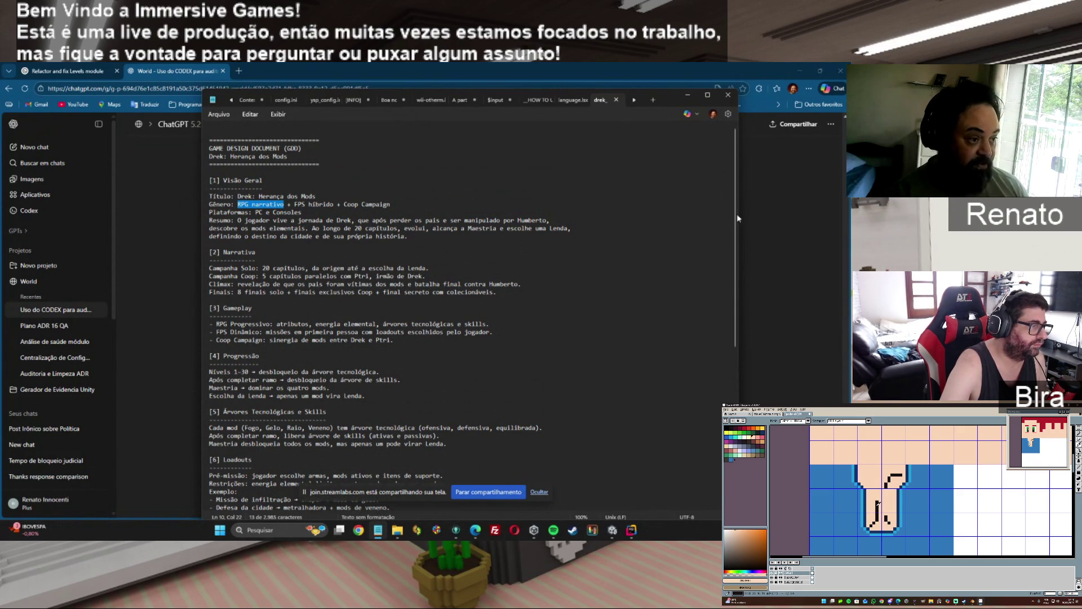
left_click_drag(735, 237, 736, 394)
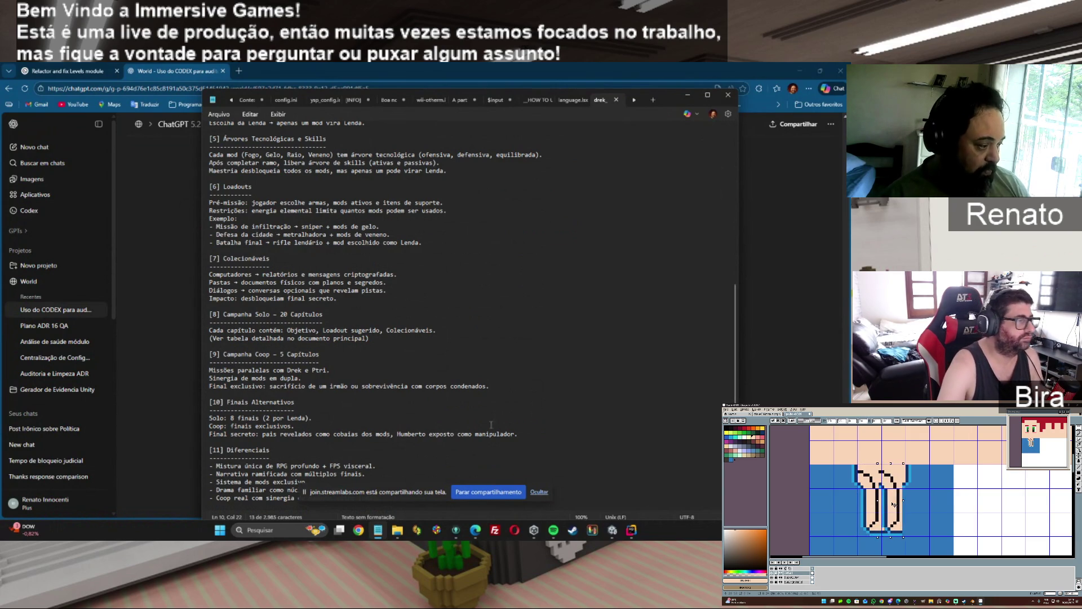
left_click(332, 433)
- Select a Finais Alternativos phrase, then select 'documentos físicos com planos e segredos.' instead
left_click_drag(396, 434, 522, 434)
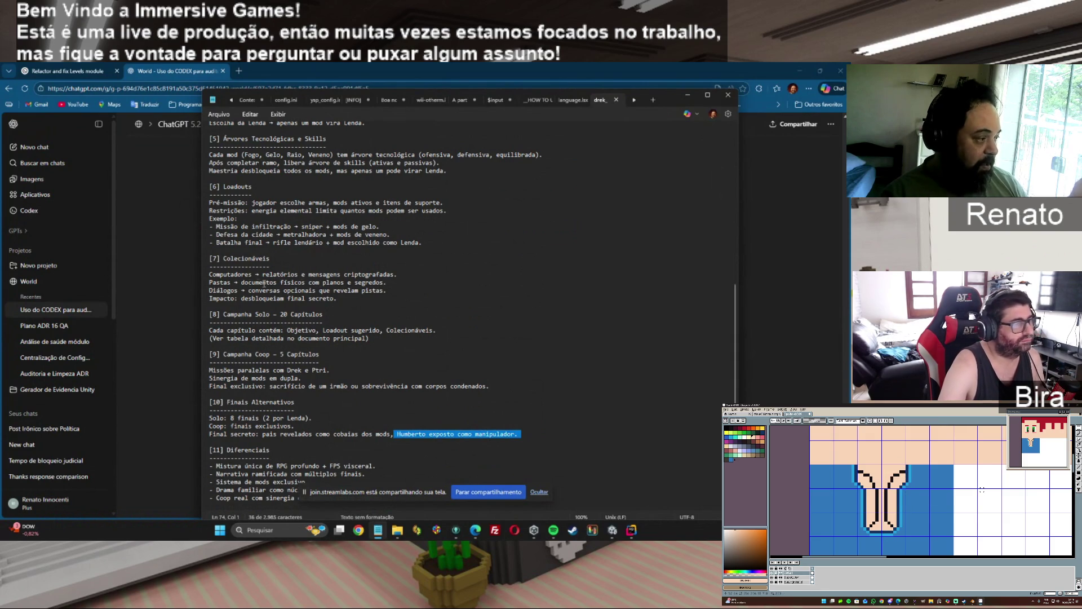
left_click_drag(243, 283, 421, 286)
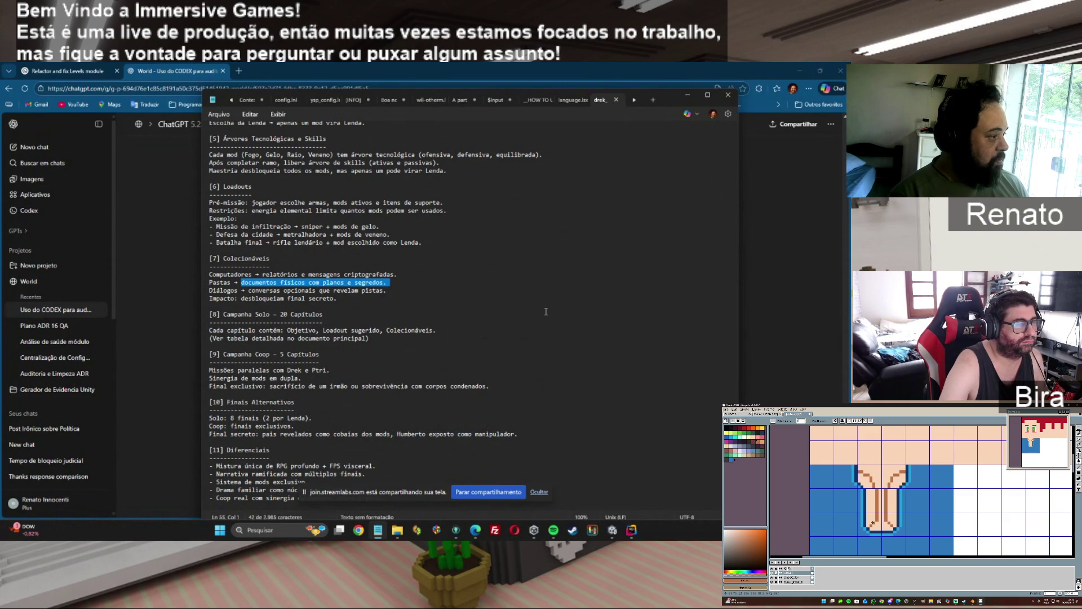
- Scroll to the overview and select 'RPG narrativo' in the 'RPG narrativo + FPS híbrido' genre line
scroll(546, 312, "up", 1)
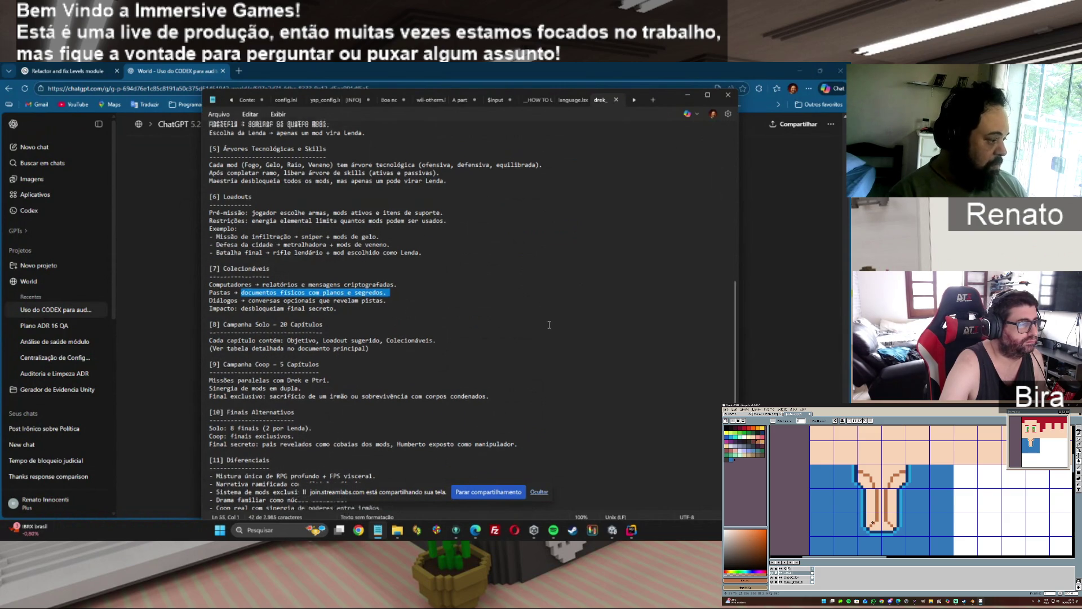
scroll(592, 325, "up", 1)
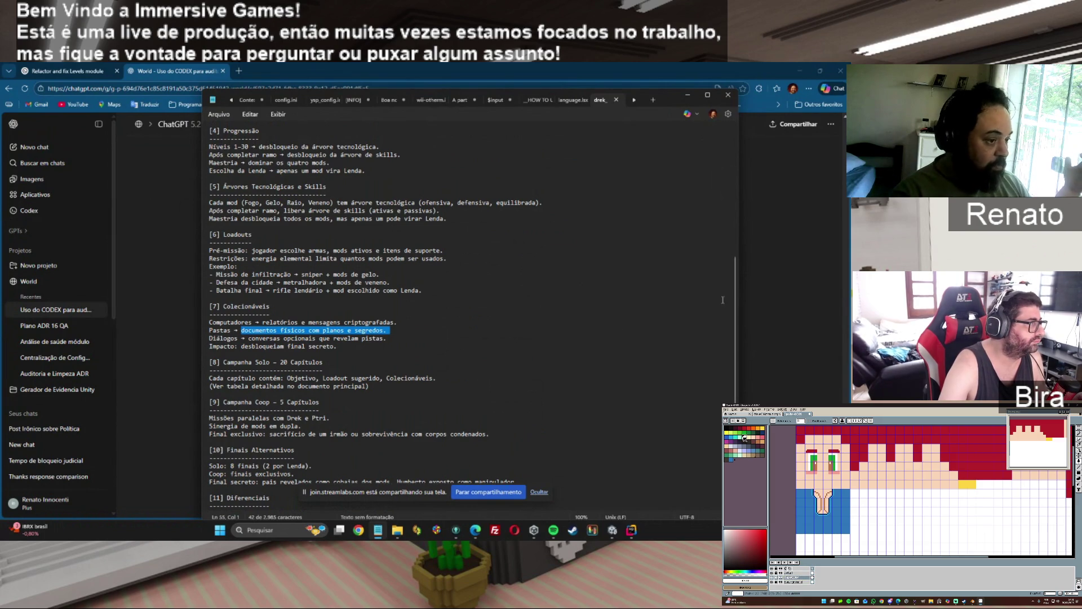
scroll(737, 286, "up", 10)
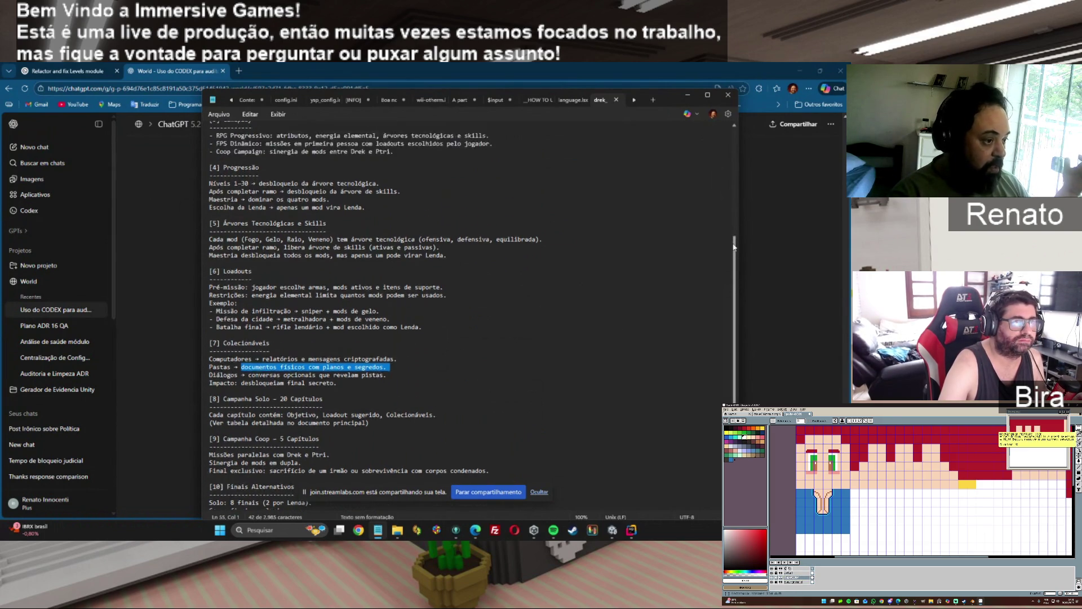
left_click_drag(236, 204, 285, 204)
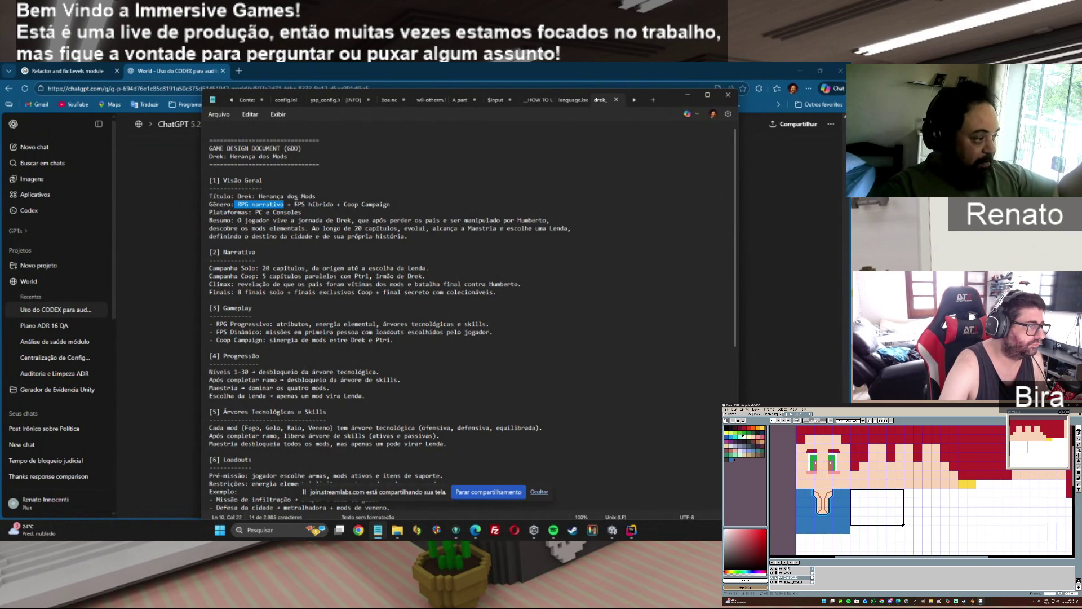
left_click_drag(295, 204, 334, 204)
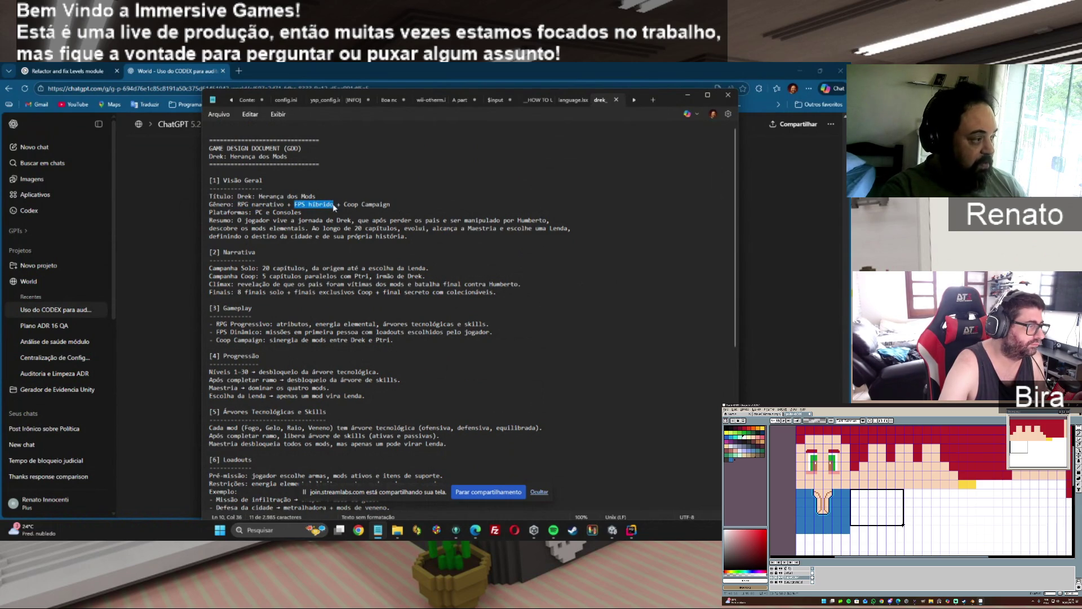
mouse_move(388, 204)
left_mouse_down()
mouse_move(209, 220)
mouse_move(390, 204)
left_mouse_up()
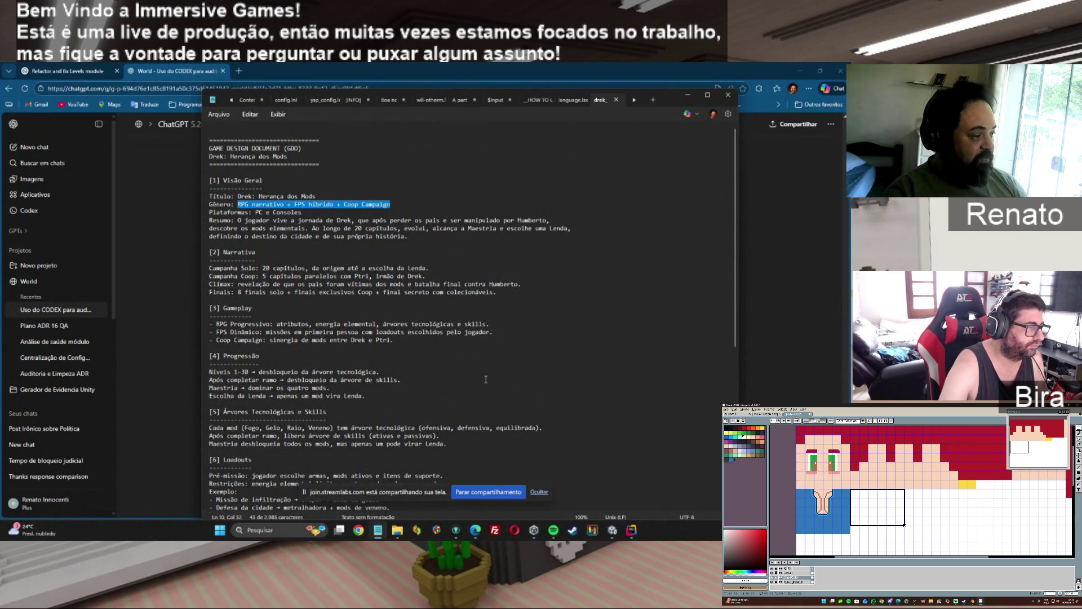
left_click_drag(737, 271, 739, 352)
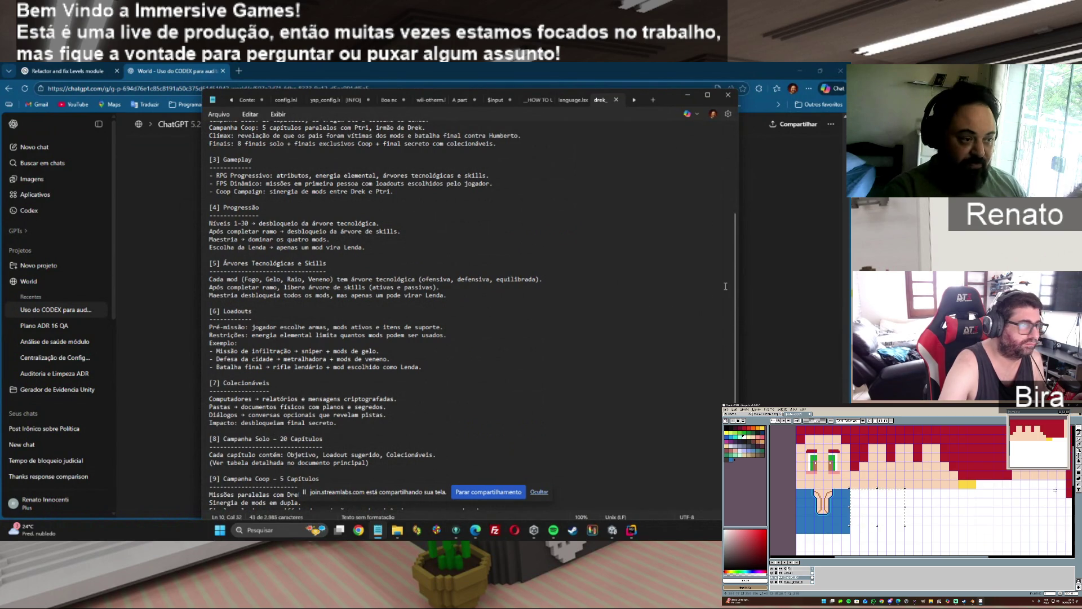
scroll(699, 378, "down", 5)
left_click(285, 339)
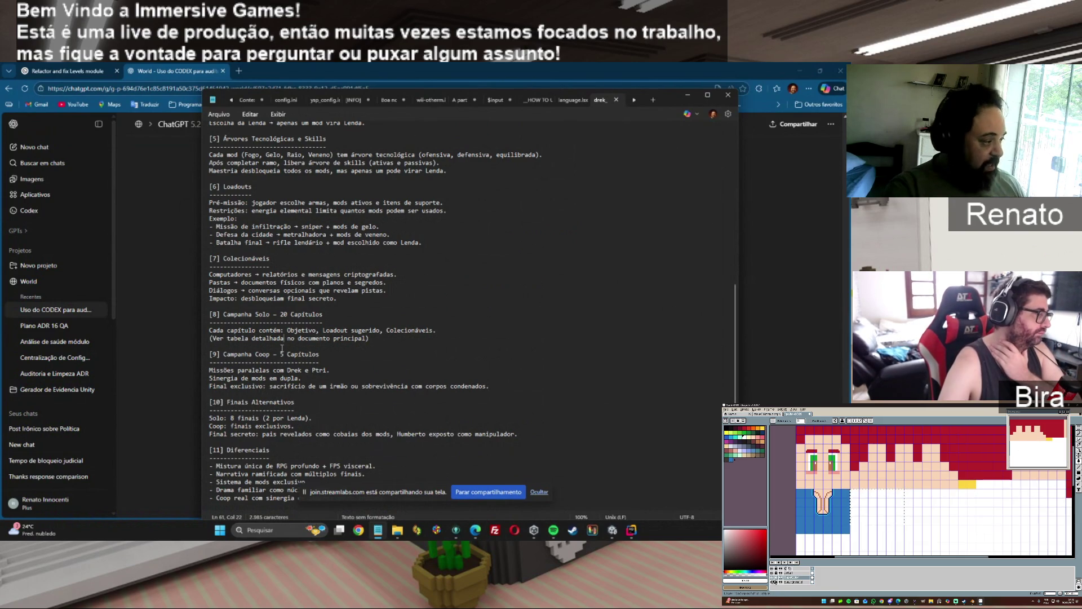
left_click_drag(294, 330, 452, 330)
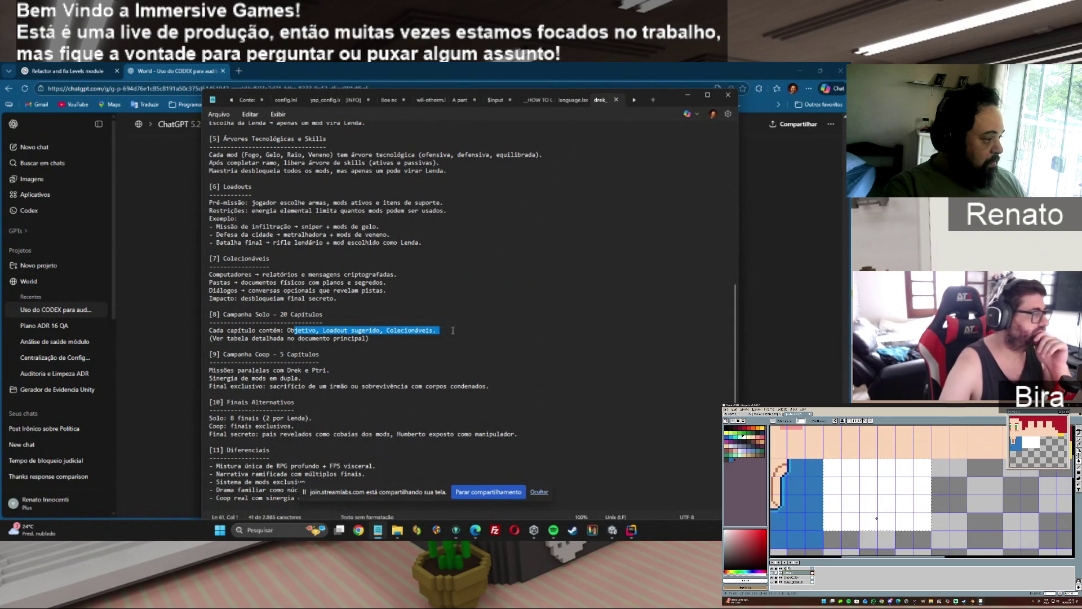
left_click(372, 346)
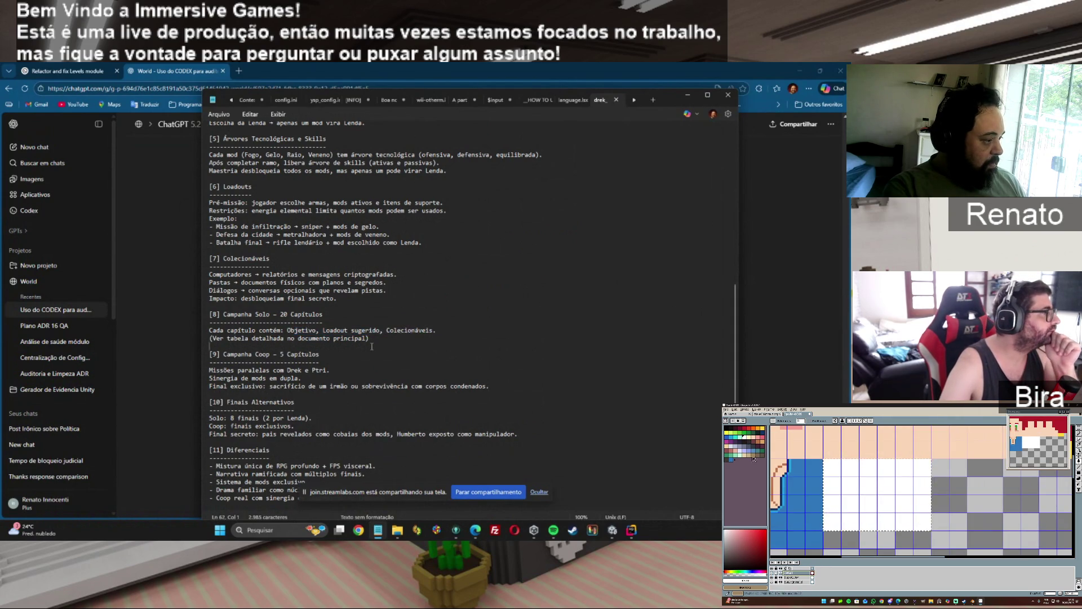
left_click(729, 434)
scroll(729, 273, "up", 2)
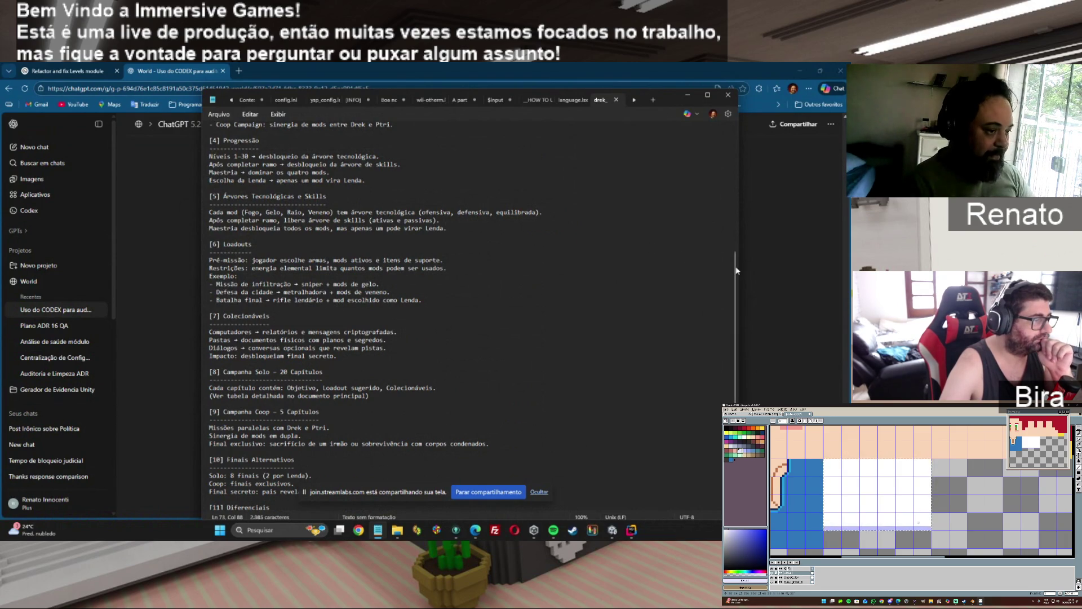
left_click_drag(737, 270, 738, 145)
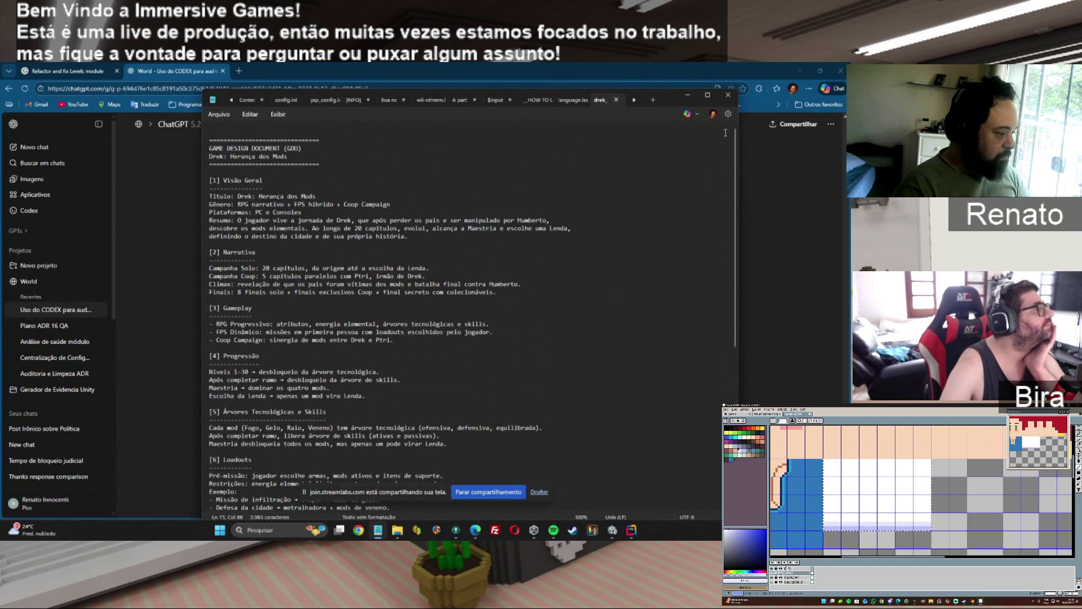
- Scroll the document back to the top and minimize Notepad to reveal the ChatGPT log-evidence chat
left_click_drag(737, 147, 735, 306)
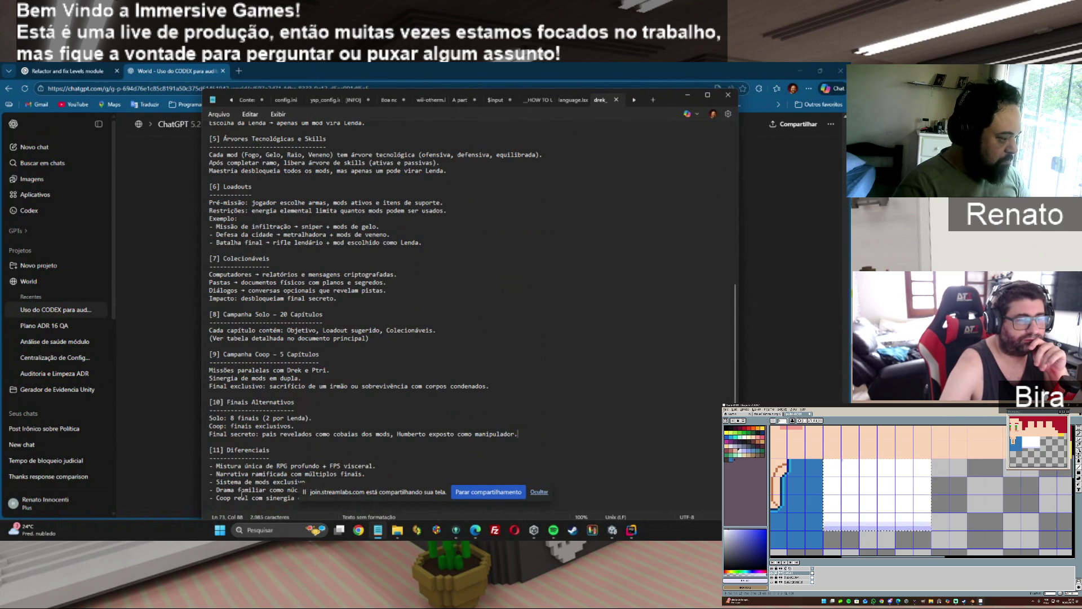
scroll(736, 282, "up", 2)
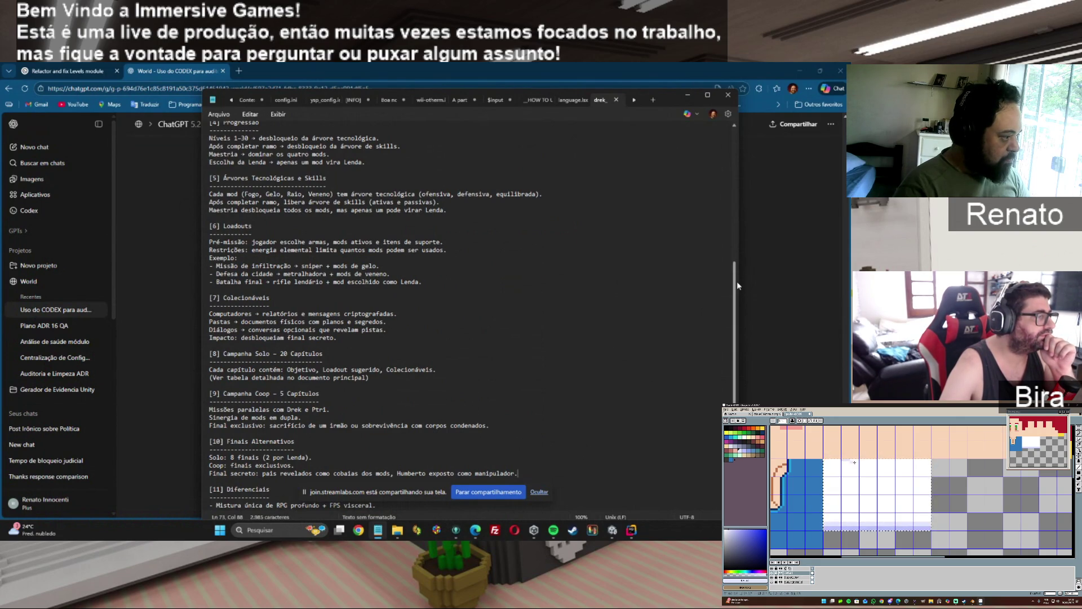
left_click_drag(736, 281, 744, 167)
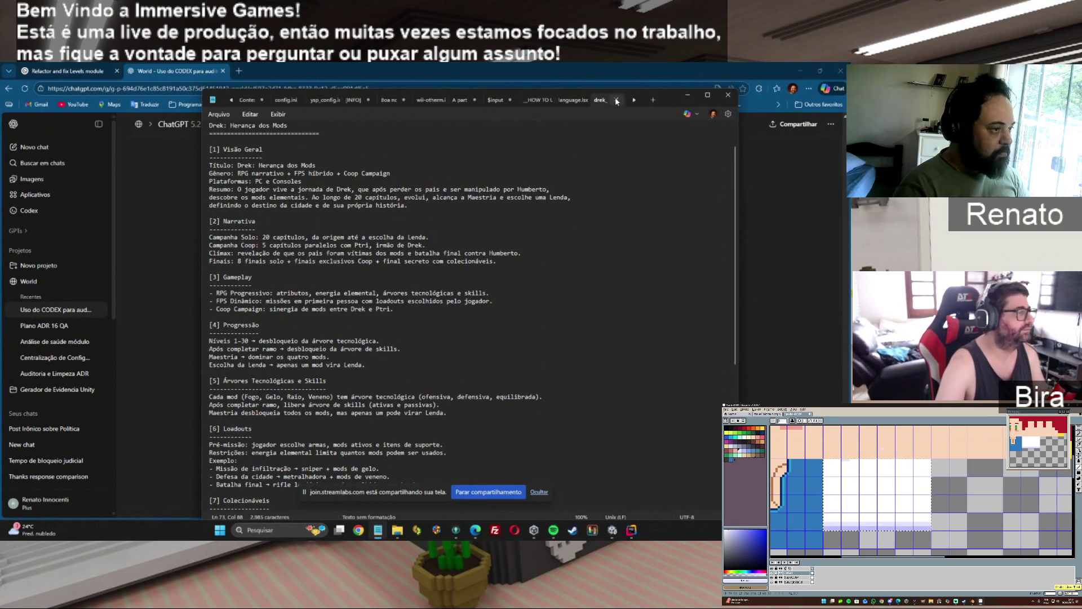
left_click(686, 95)
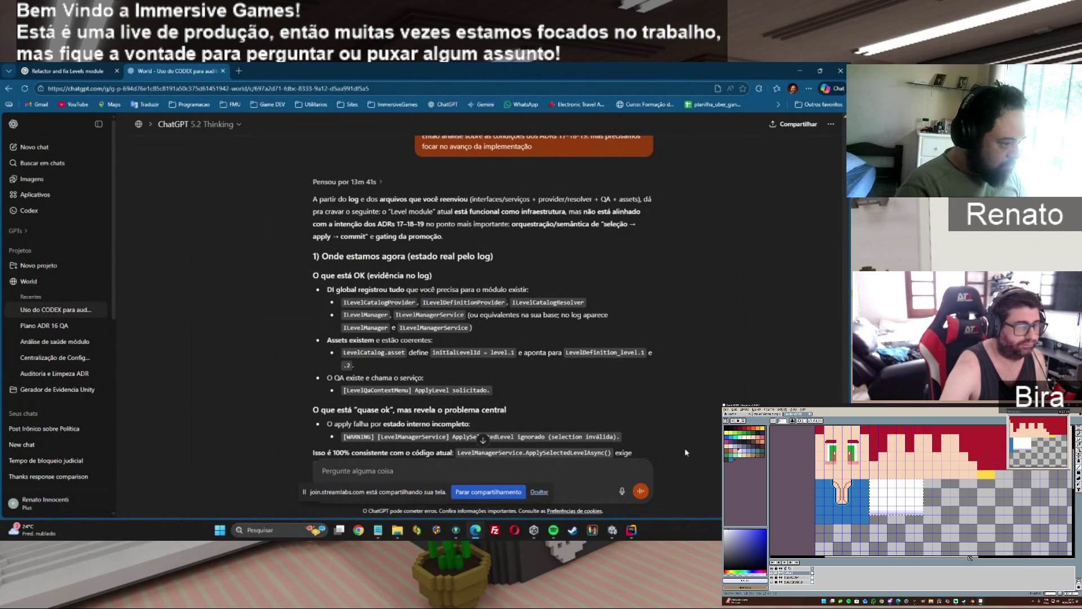
scroll(482, 316, "down", 3)
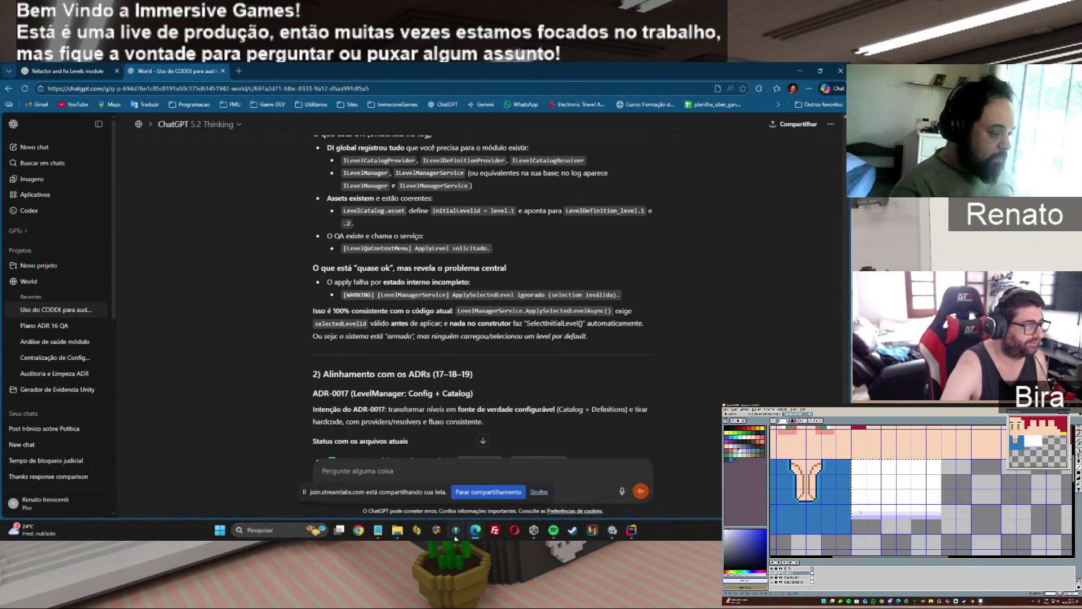
mouse_move(475, 529)
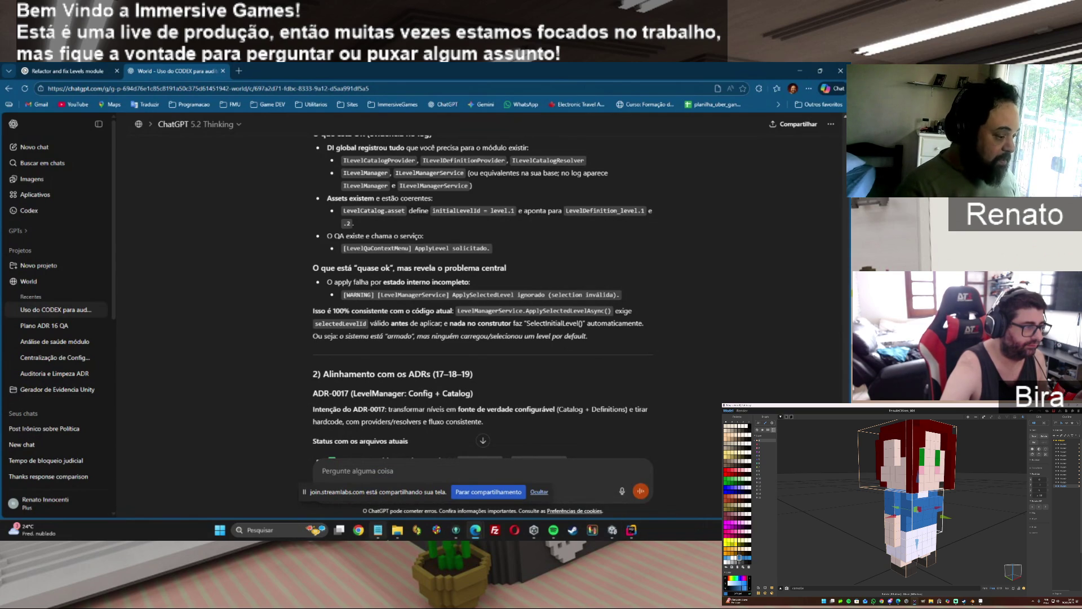
- Return to Notepad, scroll to section [8], and select '- 20 Capítulos' in the Campanha Solo heading
key("alt+Tab")
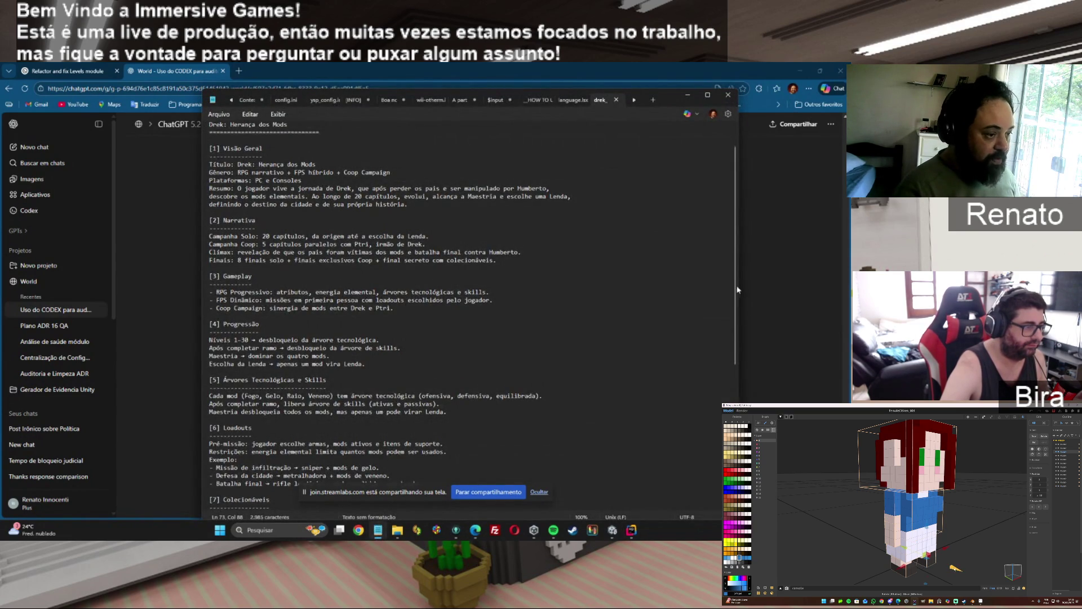
left_click_drag(738, 289, 740, 401)
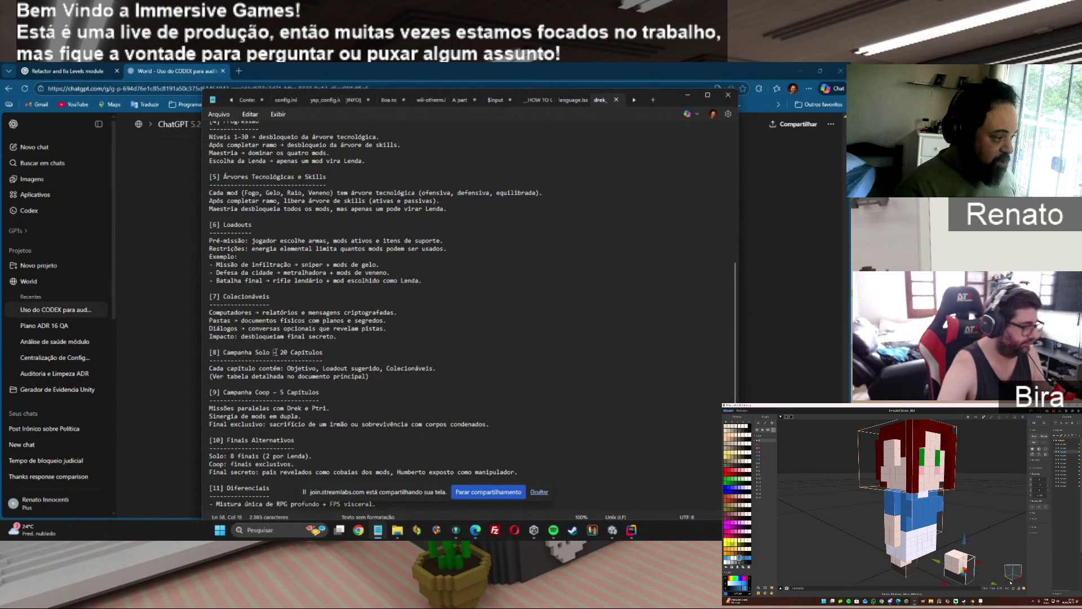
left_click_drag(273, 352, 210, 361)
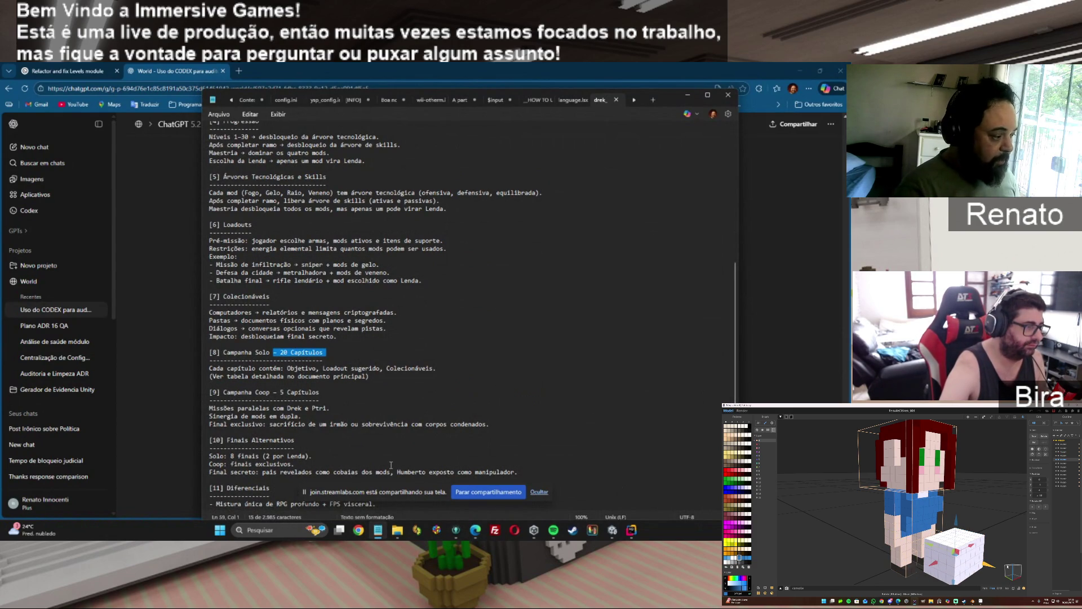
- Scroll down to the sections from Árvores Tecnológicas e Skills through Diferenciais
left_click_drag(735, 367, 736, 251)
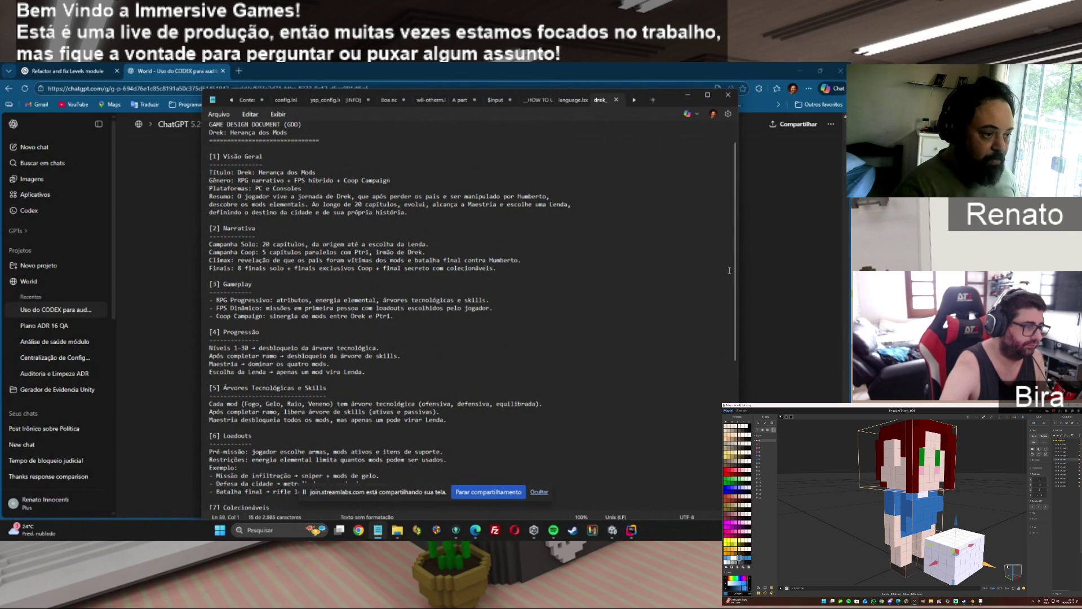
scroll(725, 293, "down", 2)
scroll(725, 338, "down", 2)
scroll(725, 364, "down", 2)
scroll(724, 356, "down", 4)
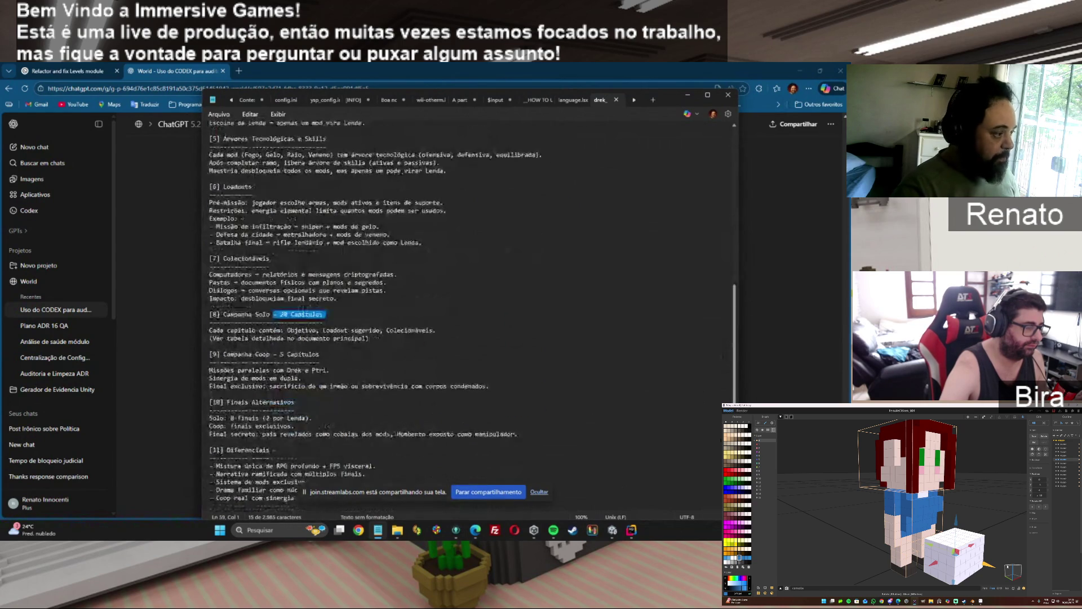